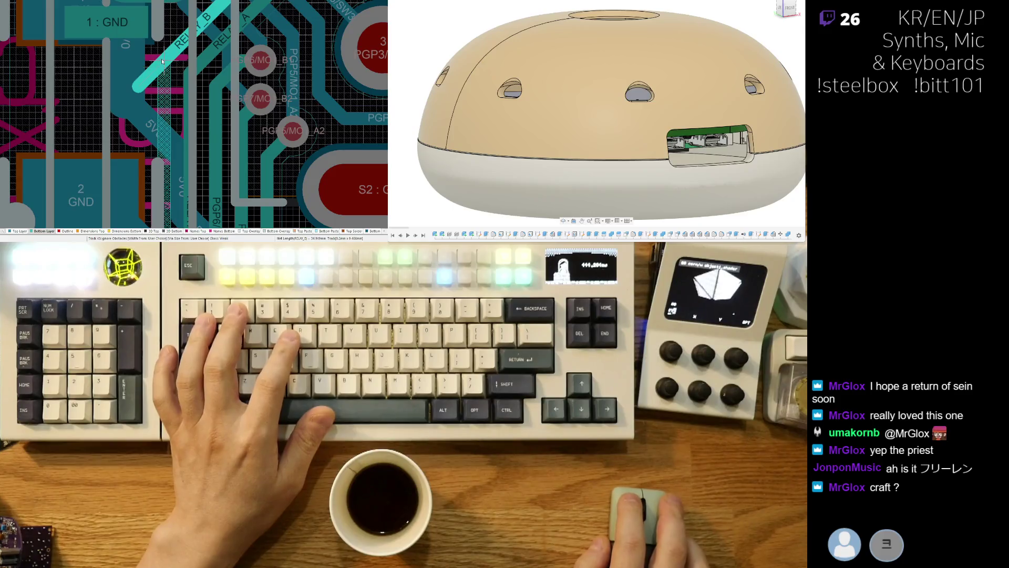
# Step: Place the routed RELAY_B track and drag RELAY_A onto a new path past the vias
pyautogui.click(160, 70)
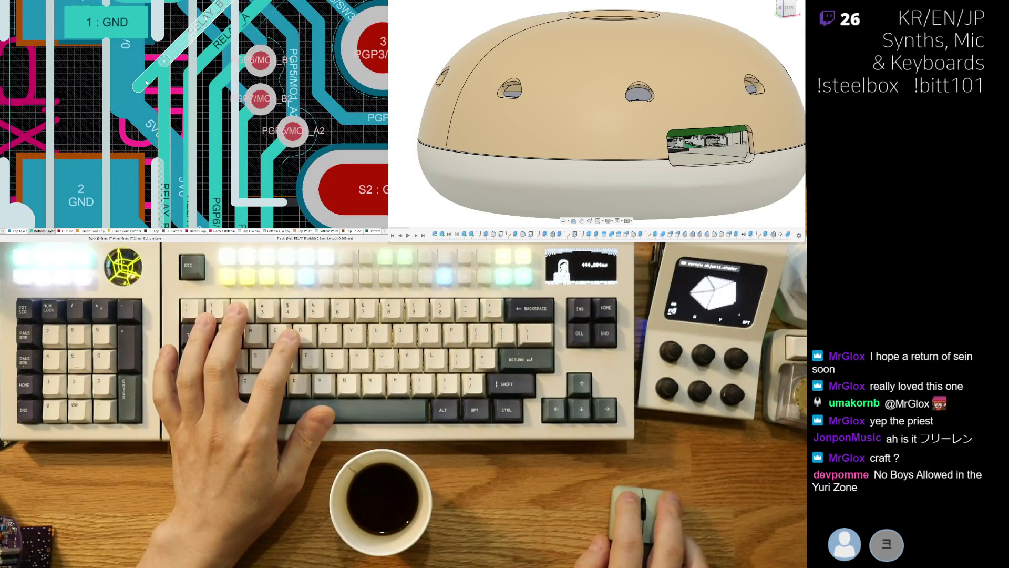
pyautogui.click(143, 76)
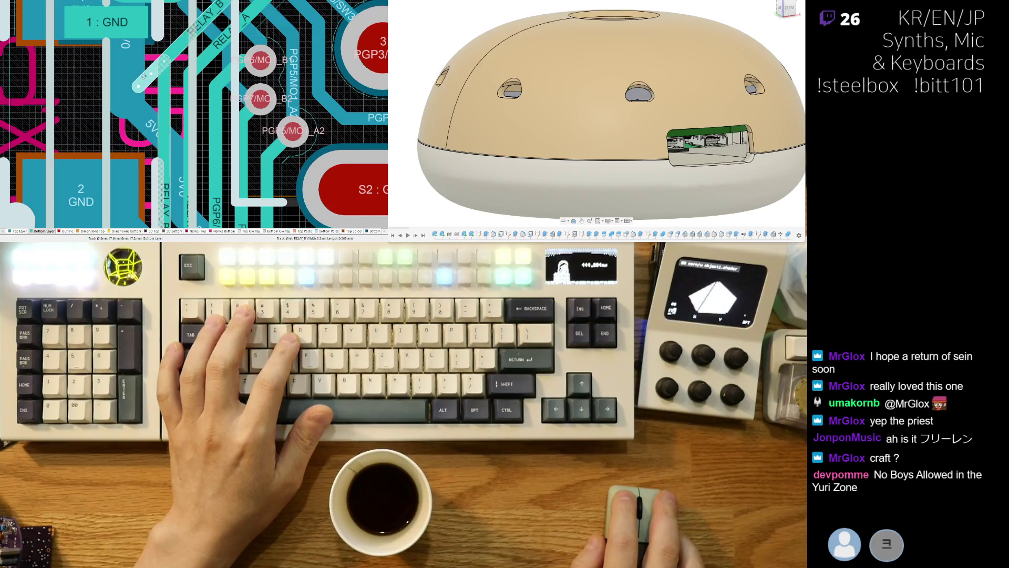
pyautogui.keyDown('ctrl'); pyautogui.scroll(-3, 230, 83); pyautogui.keyUp('ctrl')
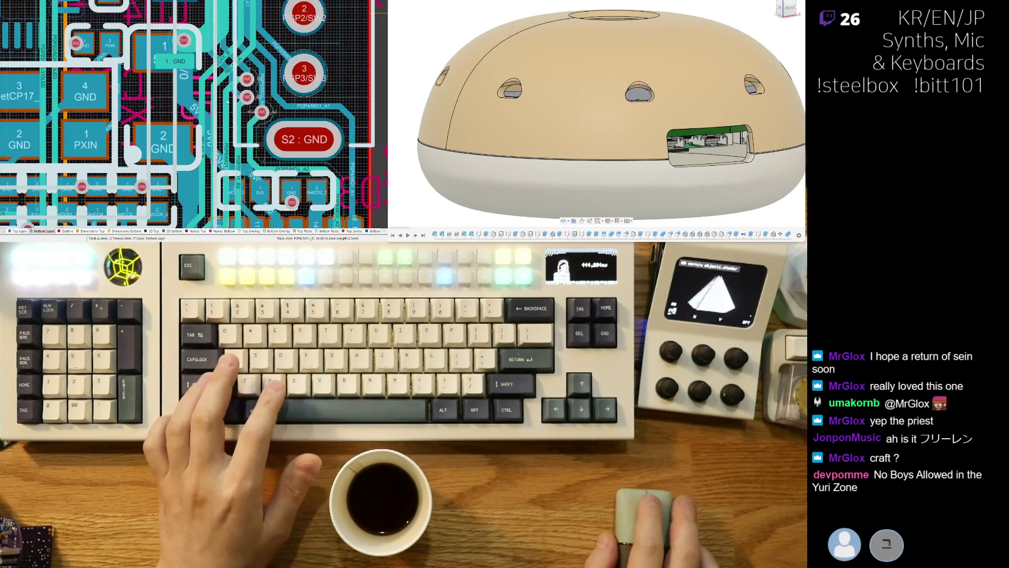
pyautogui.keyDown('ctrl'); pyautogui.scroll(3, 229, 83); pyautogui.keyUp('ctrl')
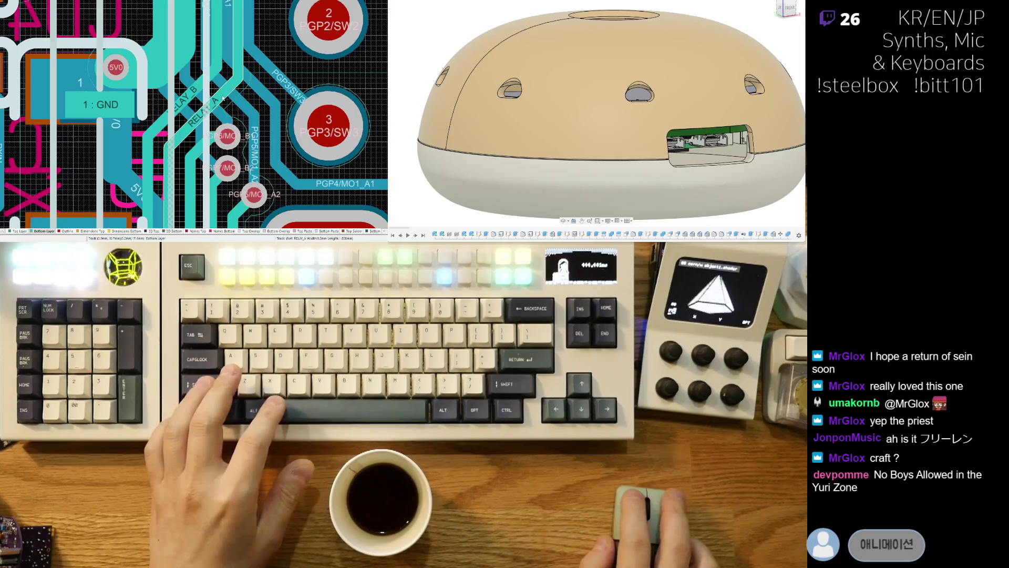
pyautogui.moveTo(223, 98)
pyautogui.mouseDown()
pyautogui.moveTo(188, 99)
pyautogui.moveTo(210, 95)
pyautogui.mouseUp()
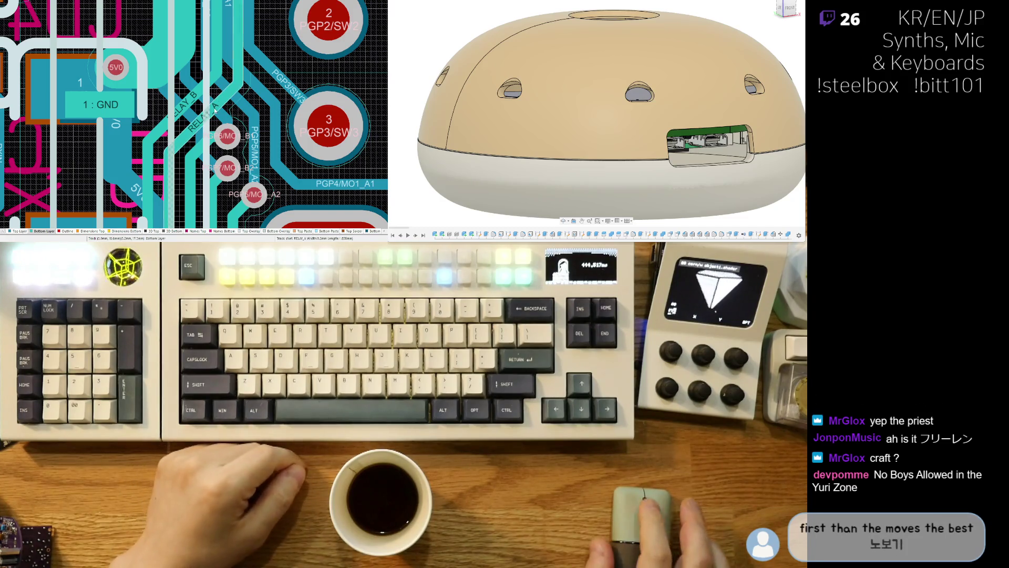
pyautogui.scroll(-2, 200, 100)
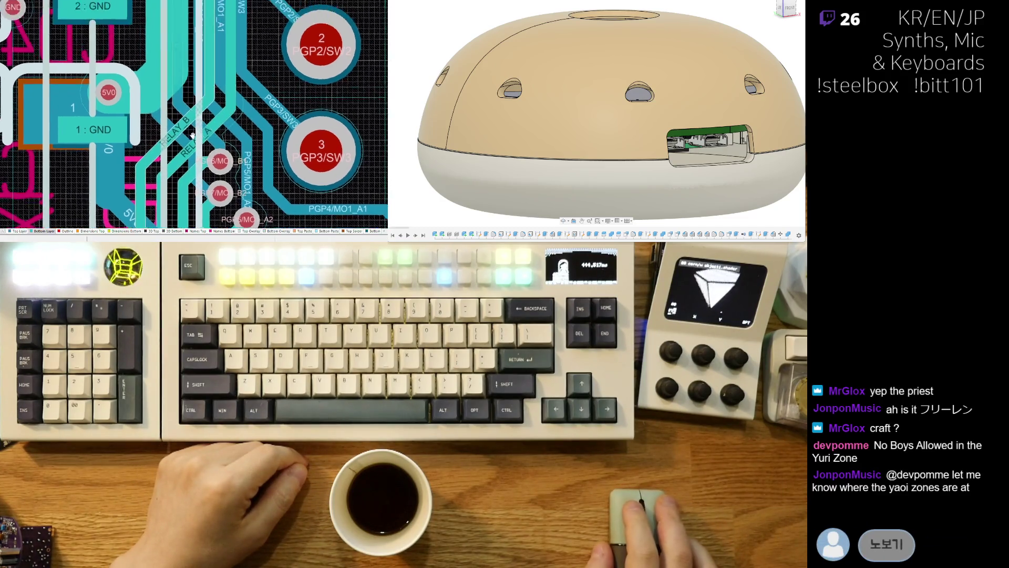
pyautogui.scroll(2, 167, 137)
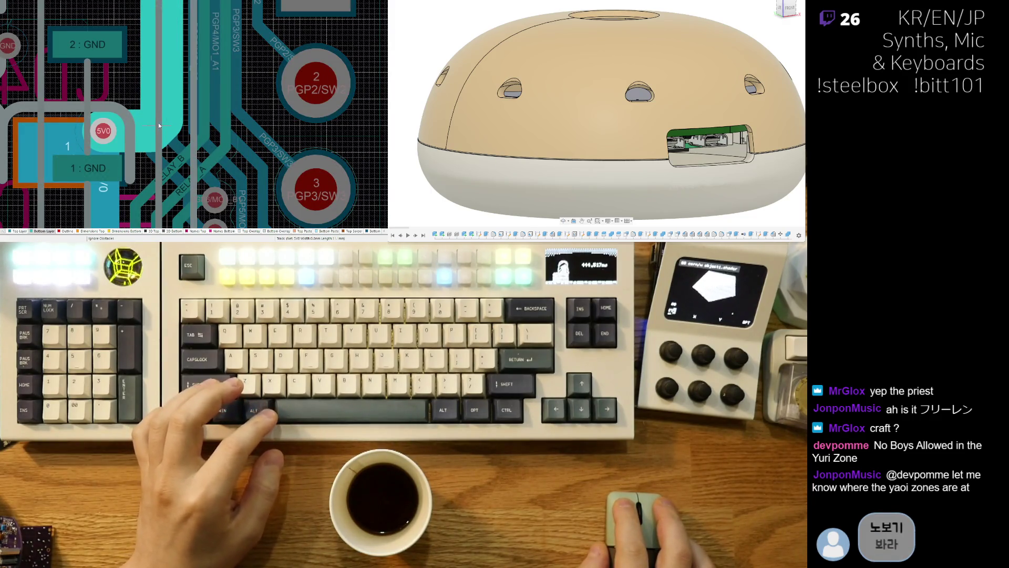
pyautogui.scroll(-2, 227, 160)
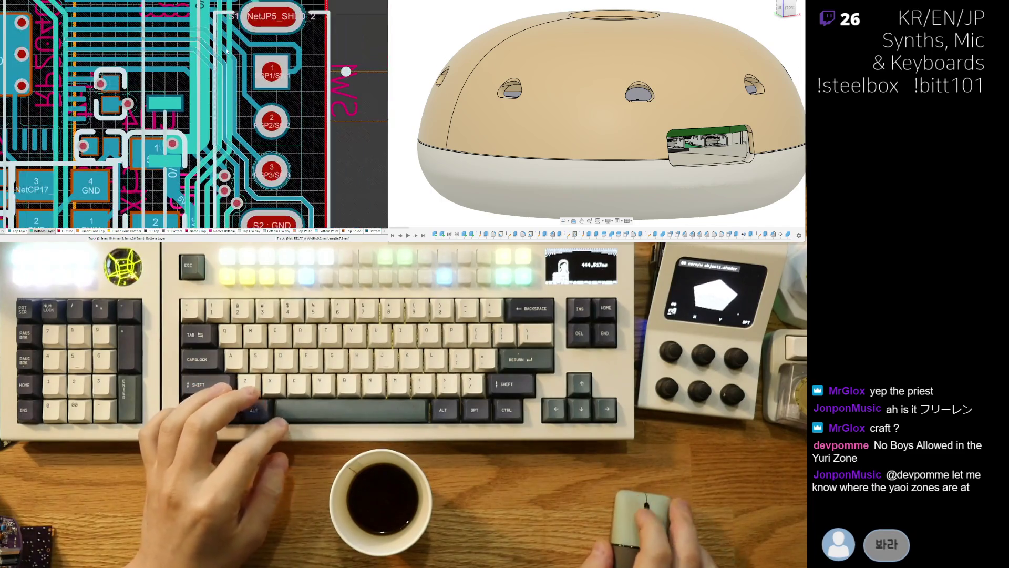
pyautogui.scroll(1, 227, 51)
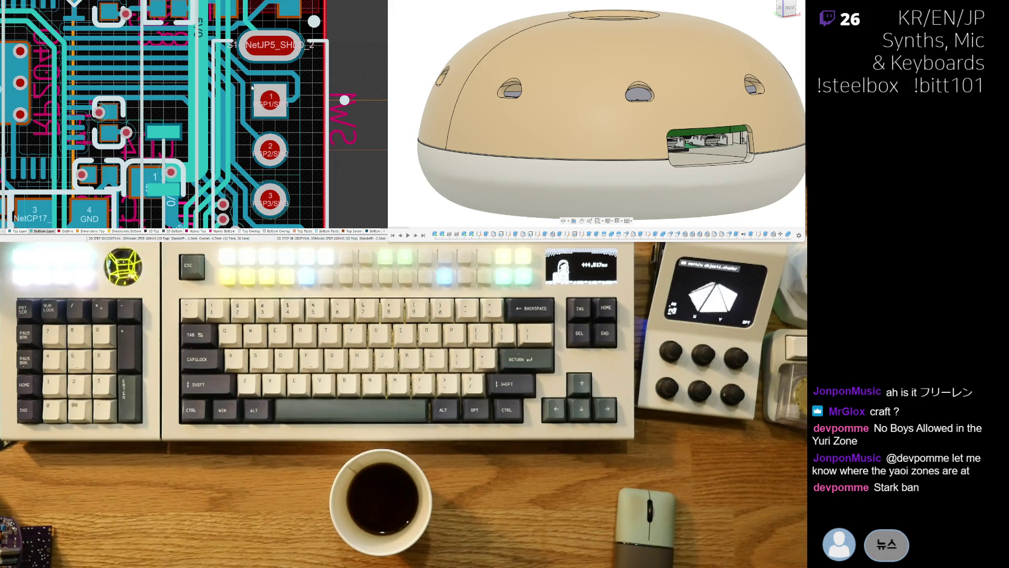
pyautogui.scroll(-3, 248, 96)
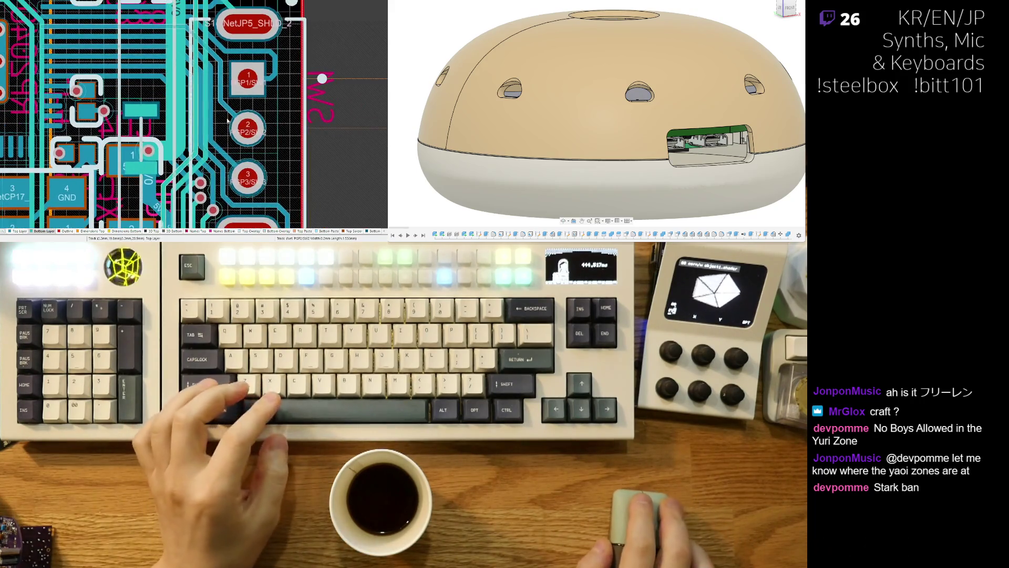
pyautogui.keyDown('ctrl'); pyautogui.scroll(3, 244, 104); pyautogui.keyUp('ctrl')
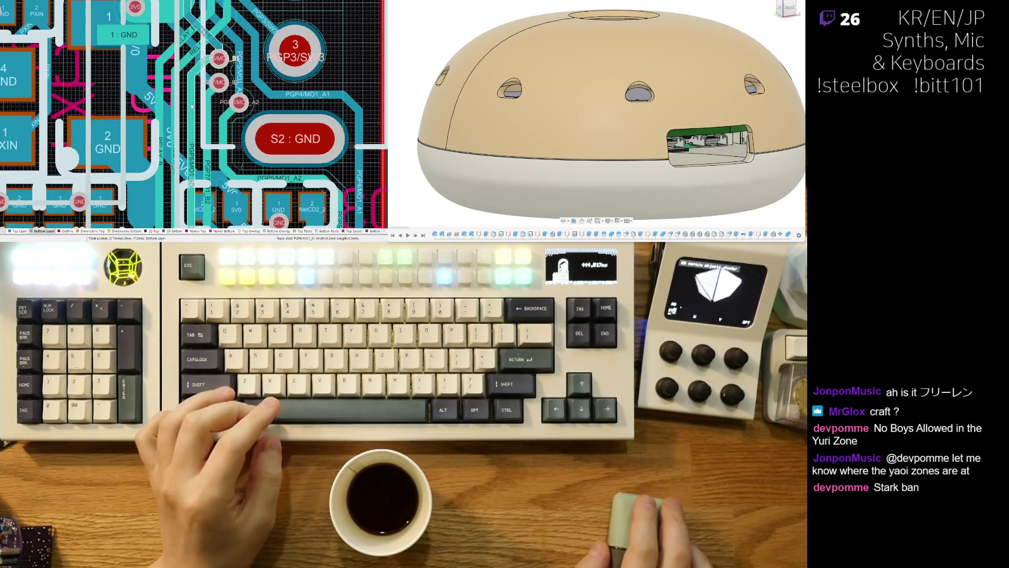
pyautogui.scroll(-6, 188, 78)
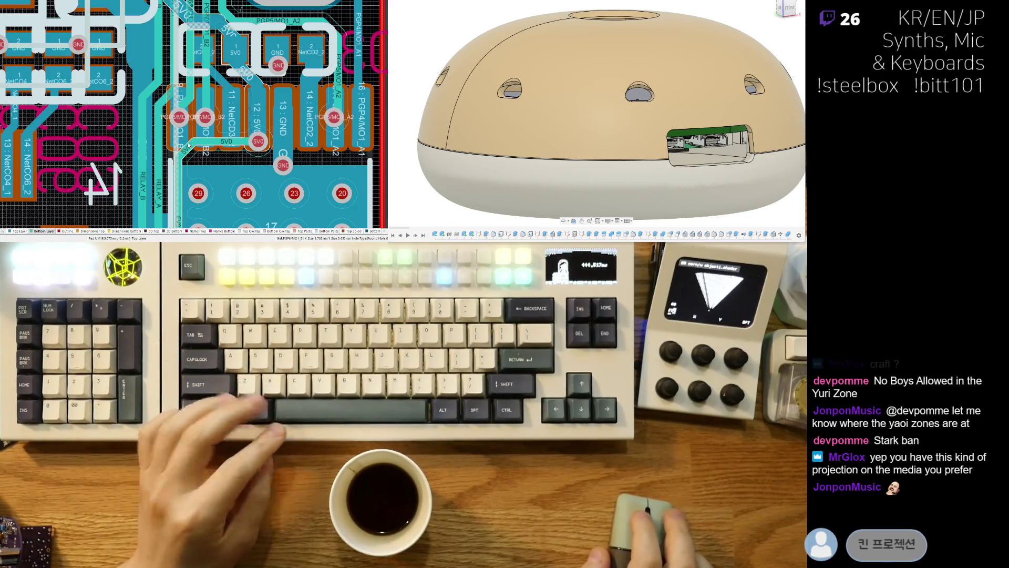
pyautogui.scroll(-3, 148, 177)
pyautogui.keyDown('ctrl'); pyautogui.scroll(-3, 204, 143); pyautogui.keyUp('ctrl')
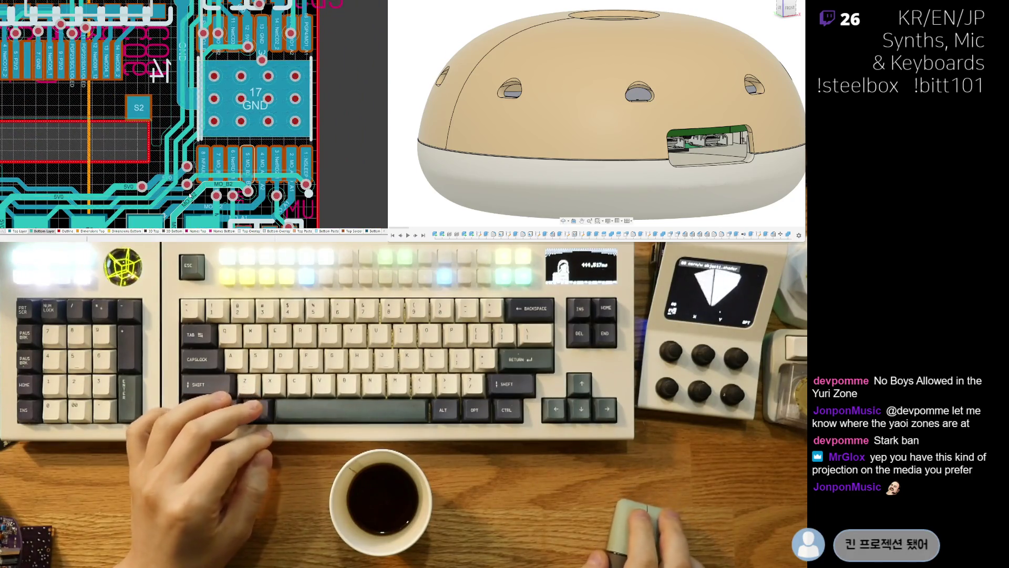
pyautogui.keyDown('ctrl'); pyautogui.scroll(2, 188, 177); pyautogui.keyUp('ctrl')
pyautogui.scroll(3, 187, 177)
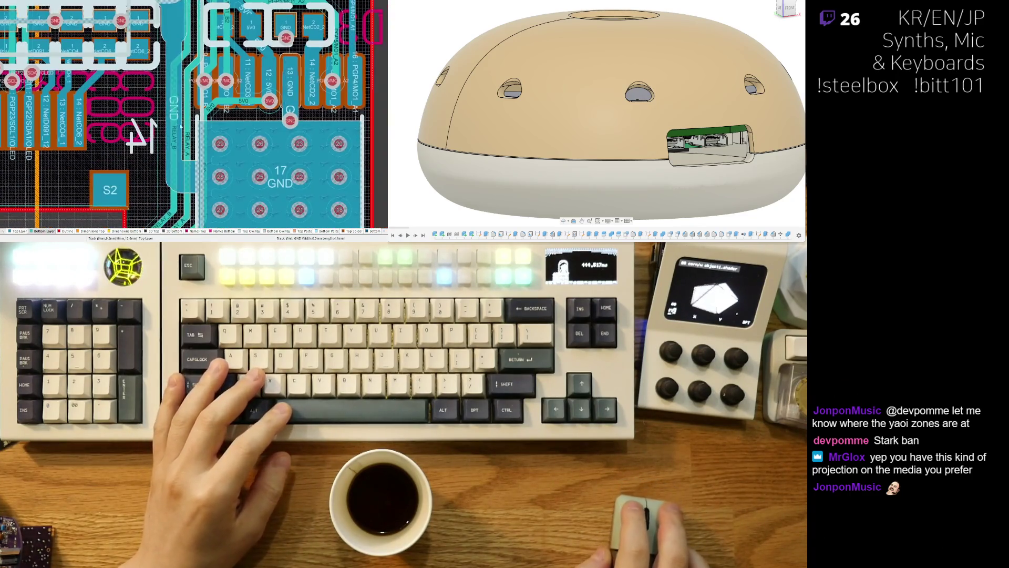
# Step: Flip the board and inspect it in 3D, then return to the 2D layer view
pyautogui.hotkey('ctrl', 'f')
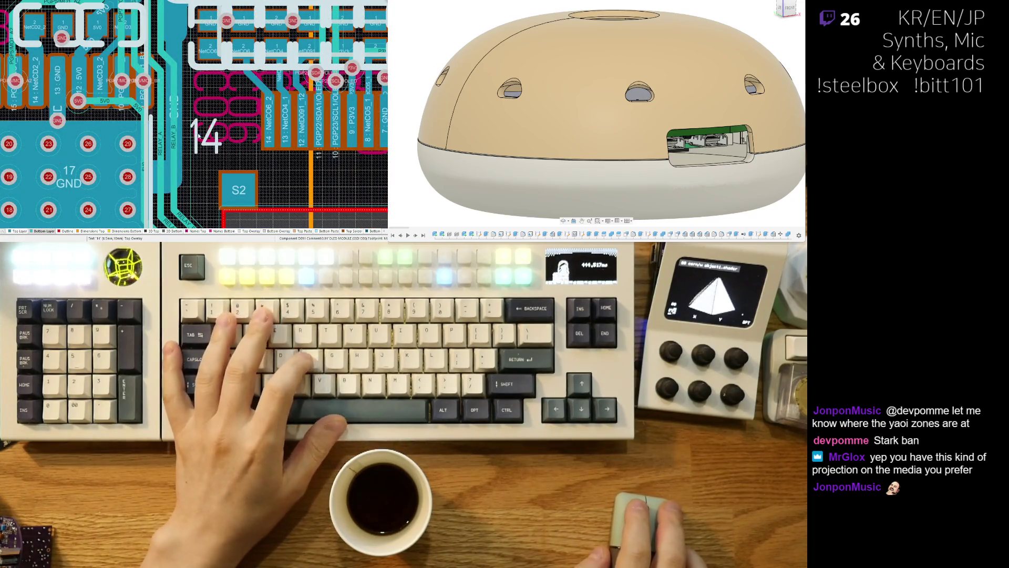
pyautogui.press('3')
pyautogui.keyDown('ctrl'); pyautogui.scroll(-2, 181, 88); pyautogui.keyUp('ctrl')
pyautogui.keyDown('ctrl'); pyautogui.scroll(3, 218, 168); pyautogui.keyUp('ctrl')
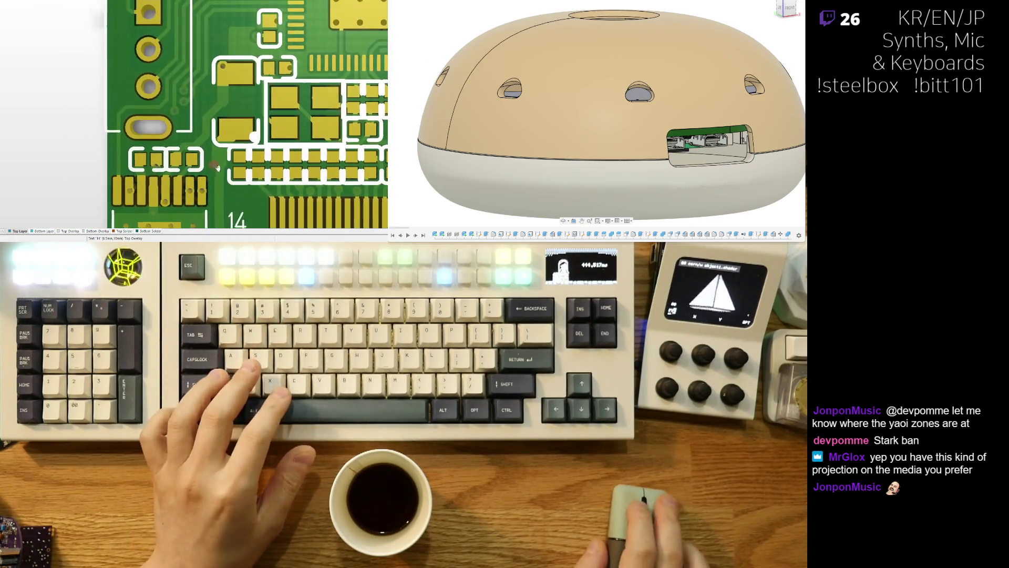
pyautogui.scroll(1, 218, 167)
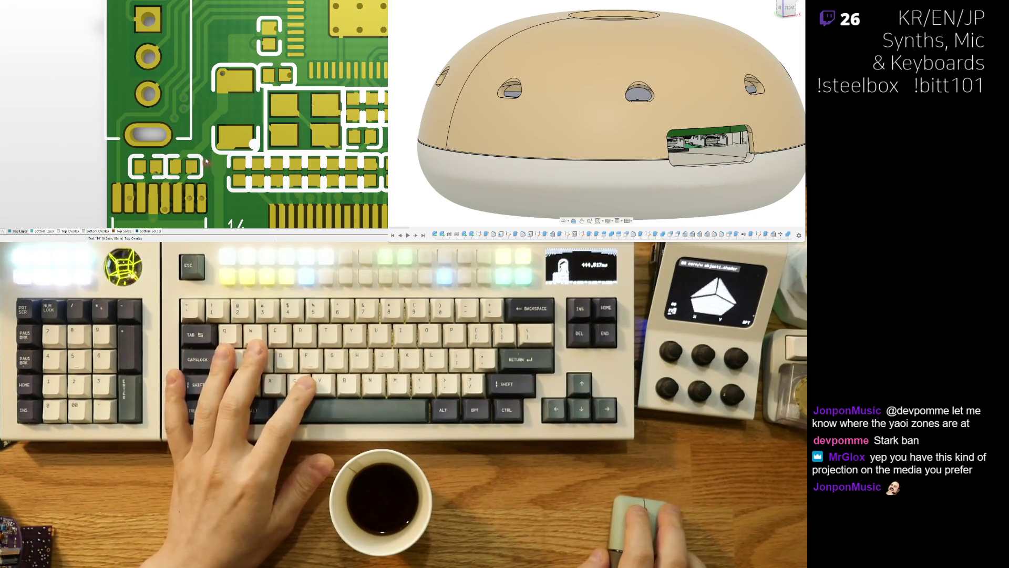
pyautogui.press('2')
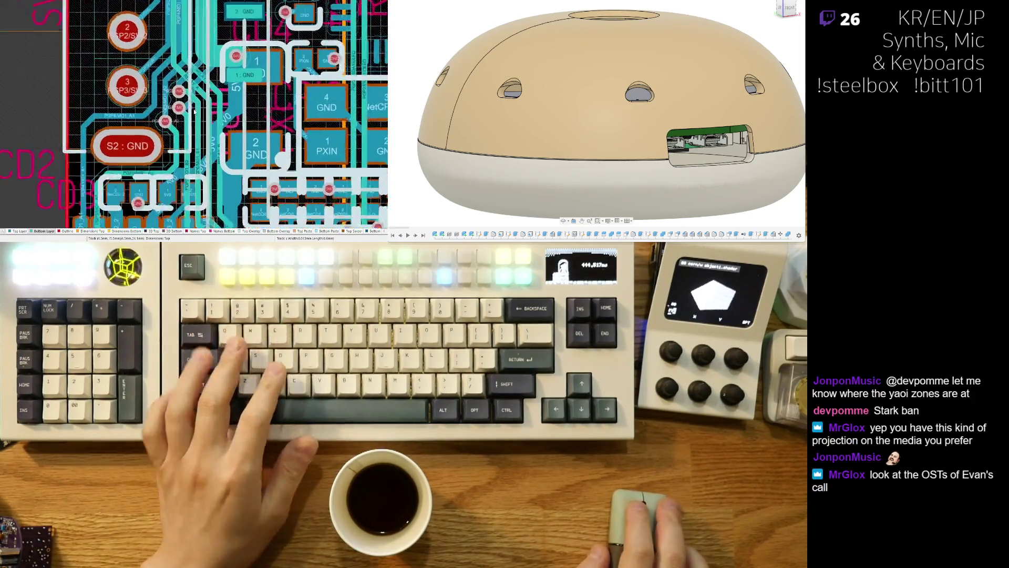
pyautogui.keyDown('ctrl'); pyautogui.scroll(2, 194, 112); pyautogui.keyUp('ctrl')
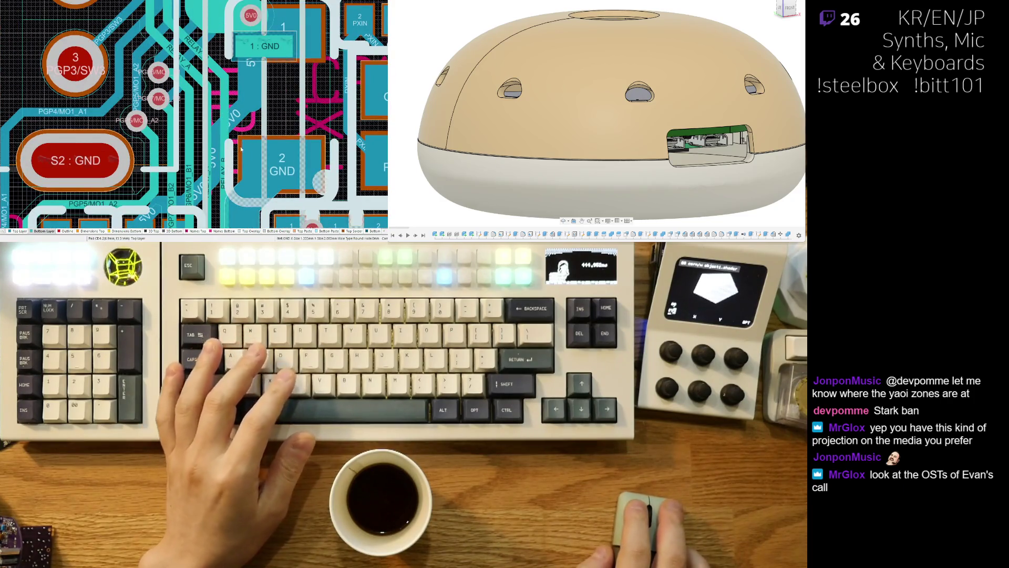
# Step: Bend the 5V0 track beside the 1 : GND pad onto a new path
pyautogui.moveTo(243, 137); pyautogui.dragTo(234, 181, button='right')
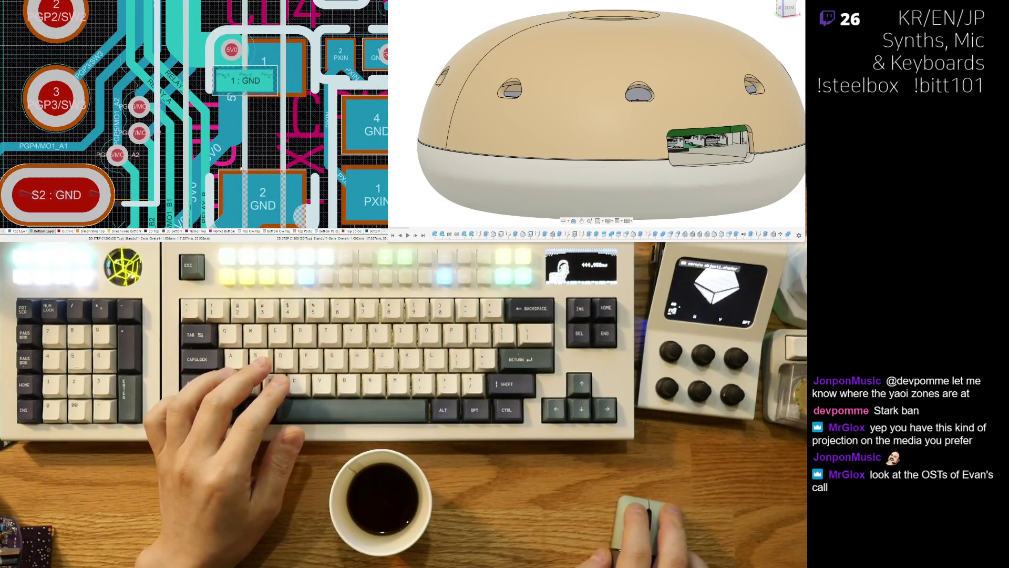
pyautogui.click(215, 157)
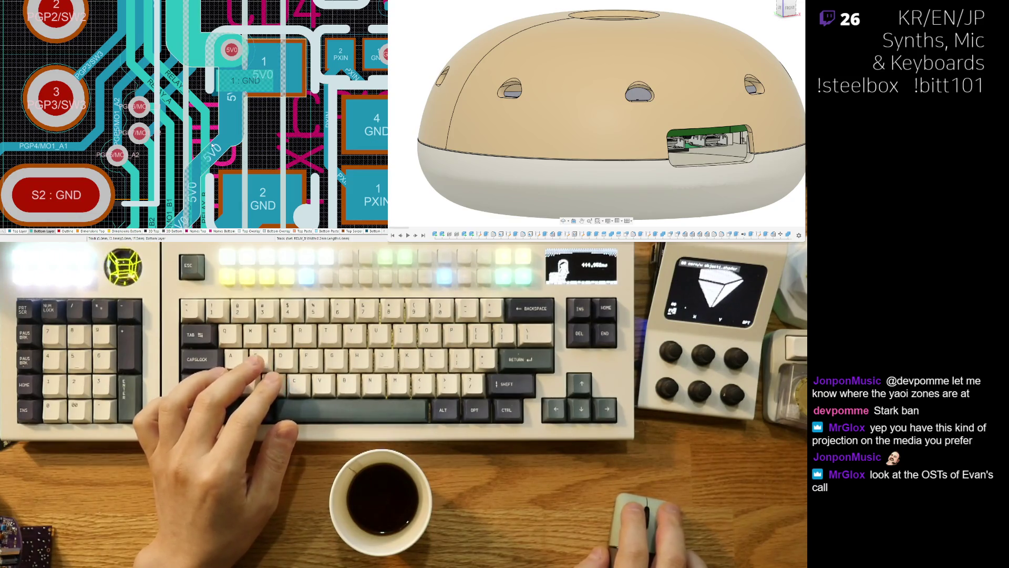
pyautogui.moveTo(197, 123); pyautogui.dragTo(214, 112)
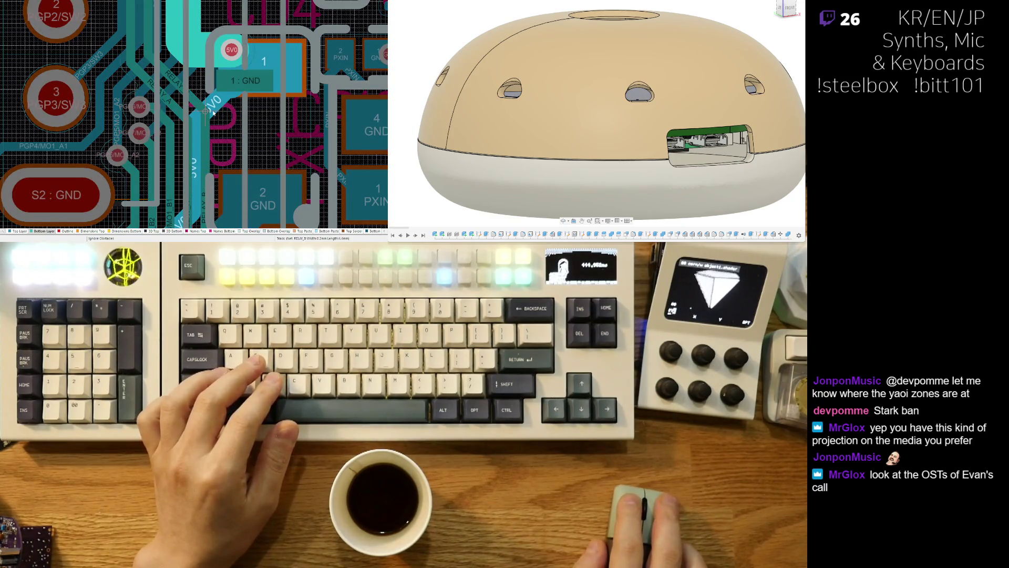
pyautogui.keyDown('ctrl'); pyautogui.scroll(-4, 214, 112); pyautogui.keyUp('ctrl')
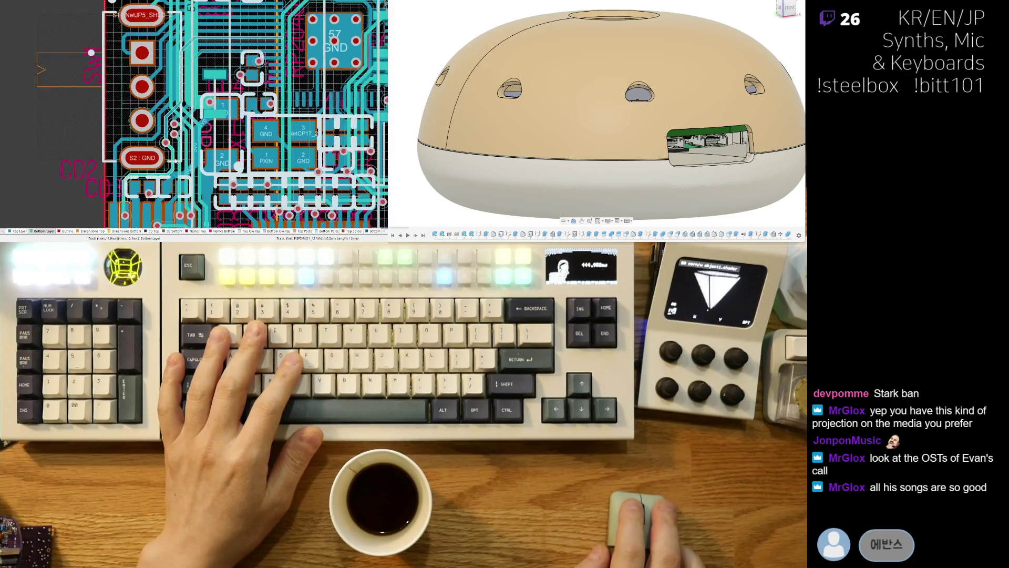
pyautogui.press('3')
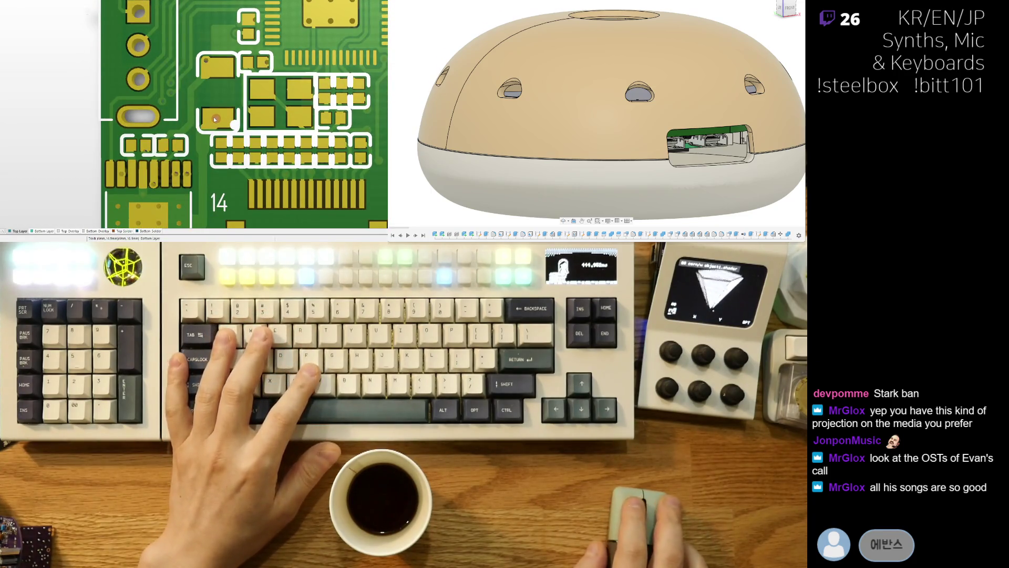
pyautogui.scroll(-5, 202, 159)
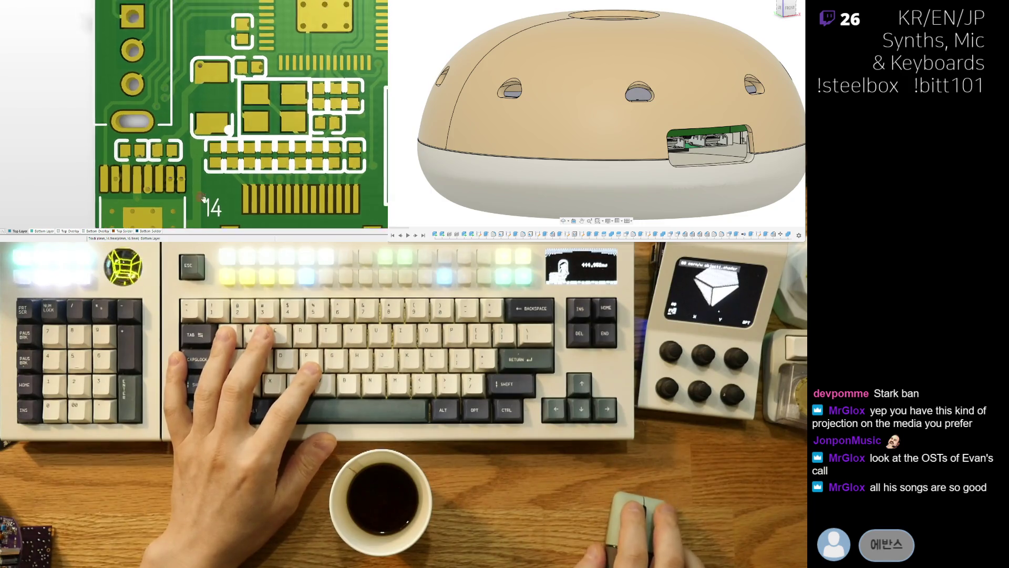
pyautogui.scroll(-2, 213, 108)
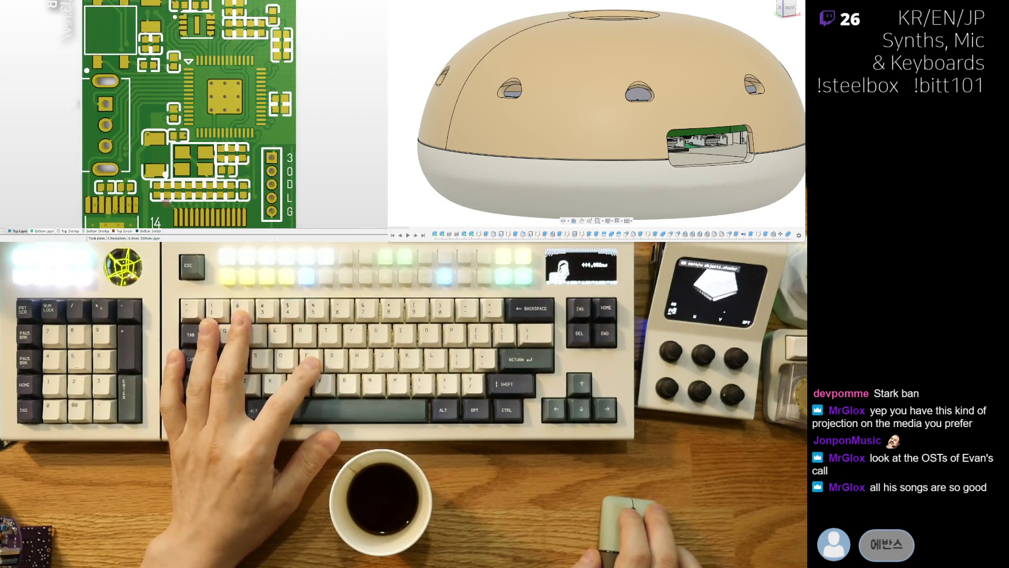
pyautogui.press('2')
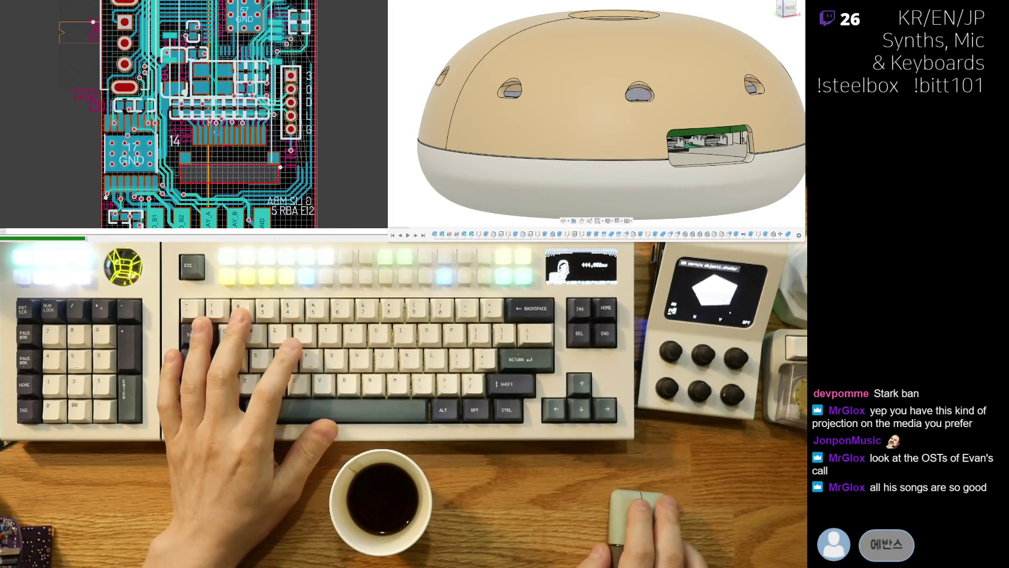
pyautogui.keyDown('ctrl'); pyautogui.scroll(3, 258, 202); pyautogui.keyUp('ctrl')
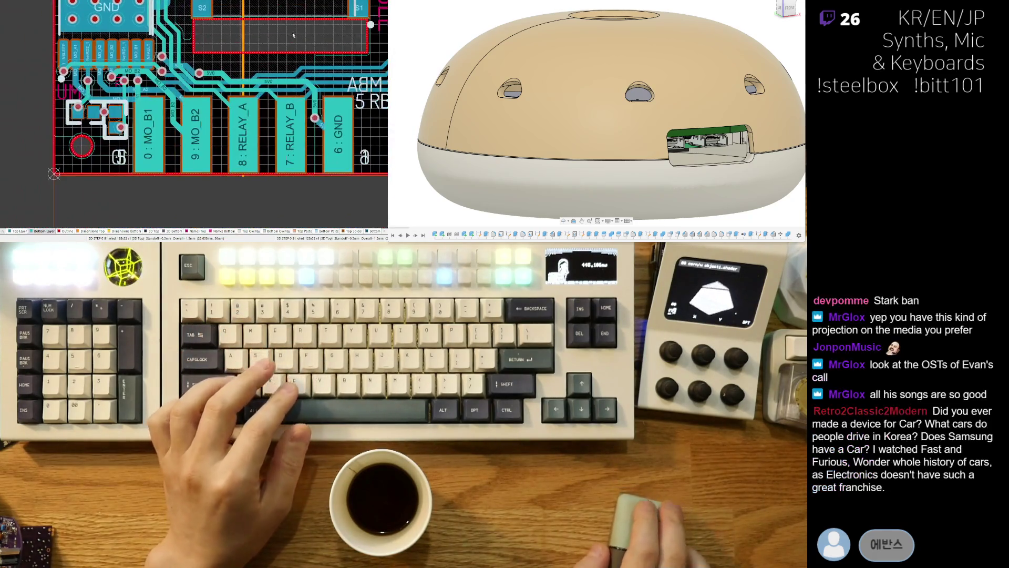
pyautogui.keyDown('ctrl'); pyautogui.scroll(-3, 151, 130); pyautogui.keyUp('ctrl')
pyautogui.keyDown('ctrl'); pyautogui.scroll(-3, 151, 130); pyautogui.keyUp('ctrl')
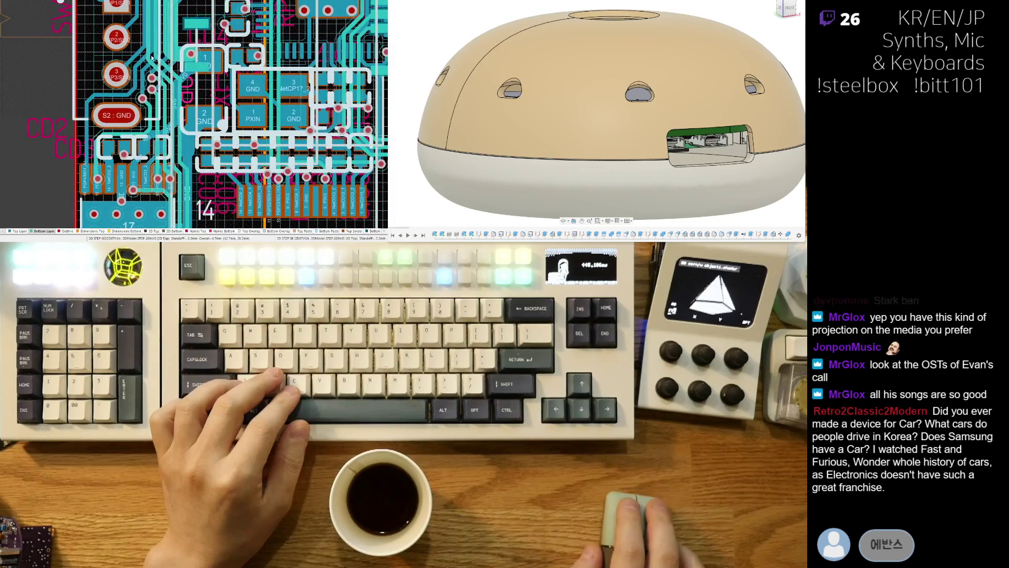
pyautogui.keyDown('ctrl'); pyautogui.scroll(3, 258, 176); pyautogui.keyUp('ctrl')
pyautogui.scroll(-5, 259, 176)
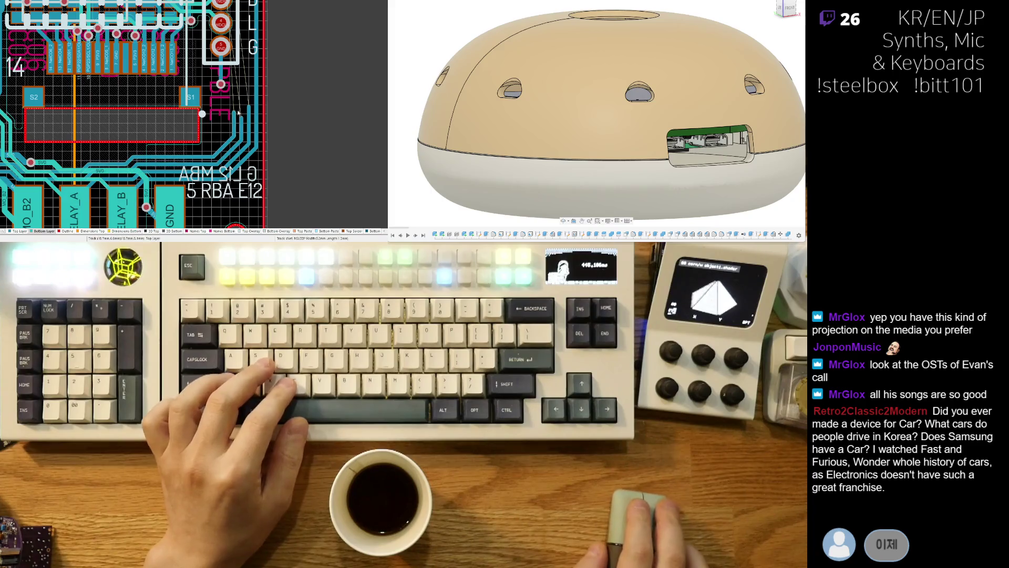
pyautogui.scroll(3, 212, 179)
pyautogui.scroll(1, 228, 151)
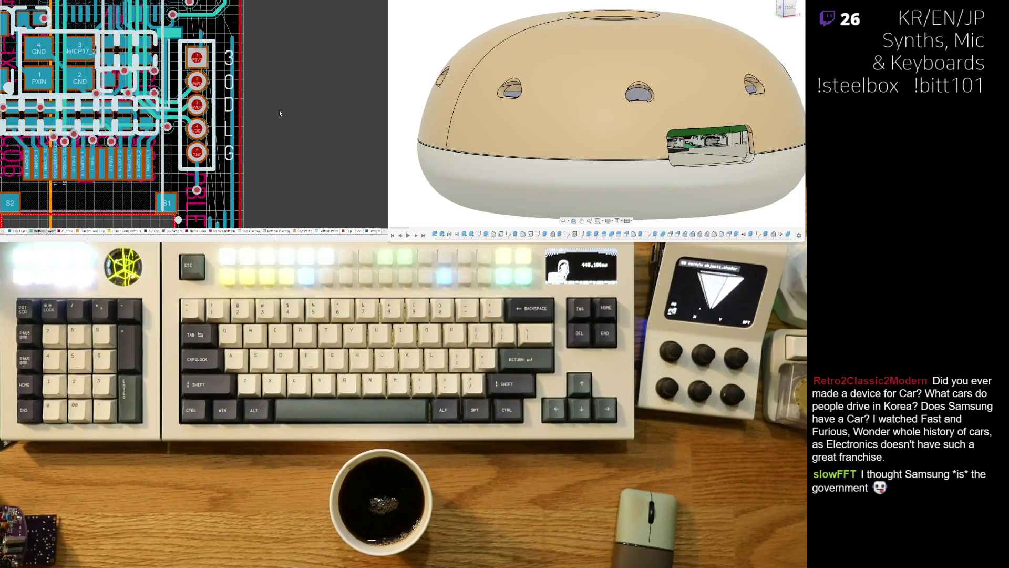
# Step: Slide NSLEEP and NFAULT segments left into parallel vertical runs, cancelling an accidental PBLE text move
pyautogui.keyDown('ctrl'); pyautogui.scroll(4, 229, 165); pyautogui.keyUp('ctrl')
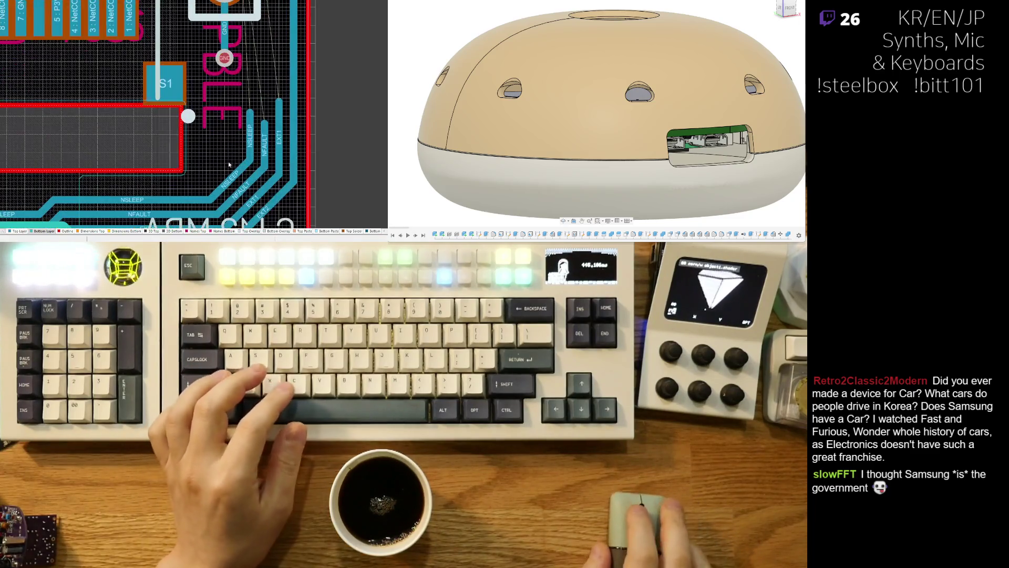
pyautogui.scroll(-1, 247, 121)
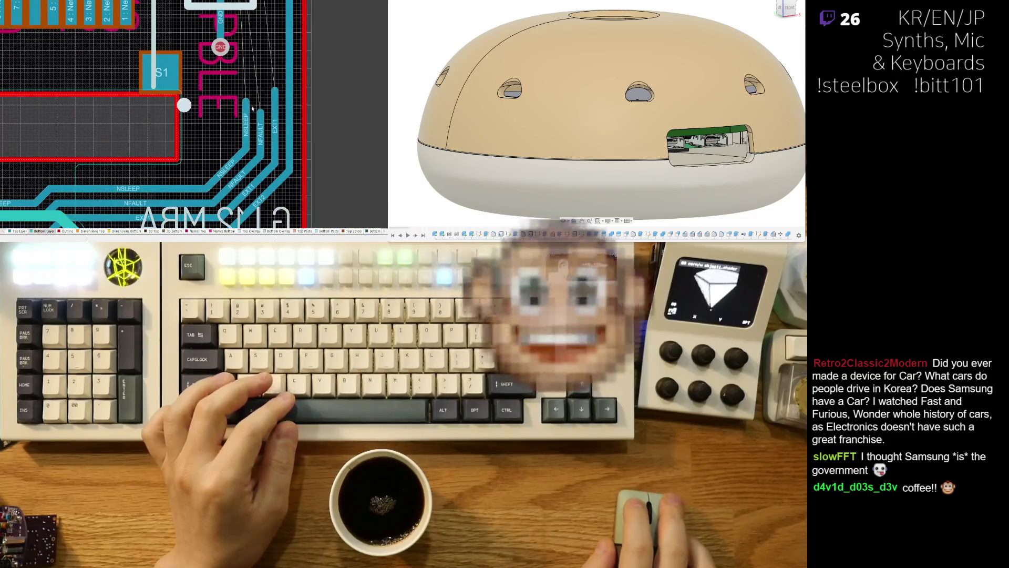
pyautogui.moveTo(247, 113); pyautogui.dragTo(229, 126)
pyautogui.moveTo(218, 176); pyautogui.dragTo(213, 150)
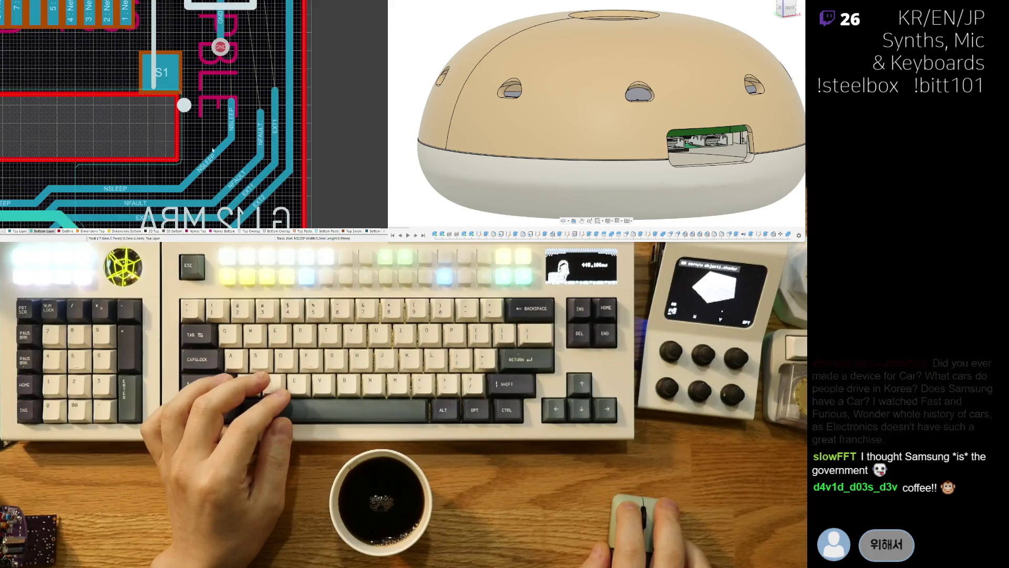
pyautogui.moveTo(200, 19); pyautogui.dragTo(184, 24)
pyautogui.rightClick(186, 23)
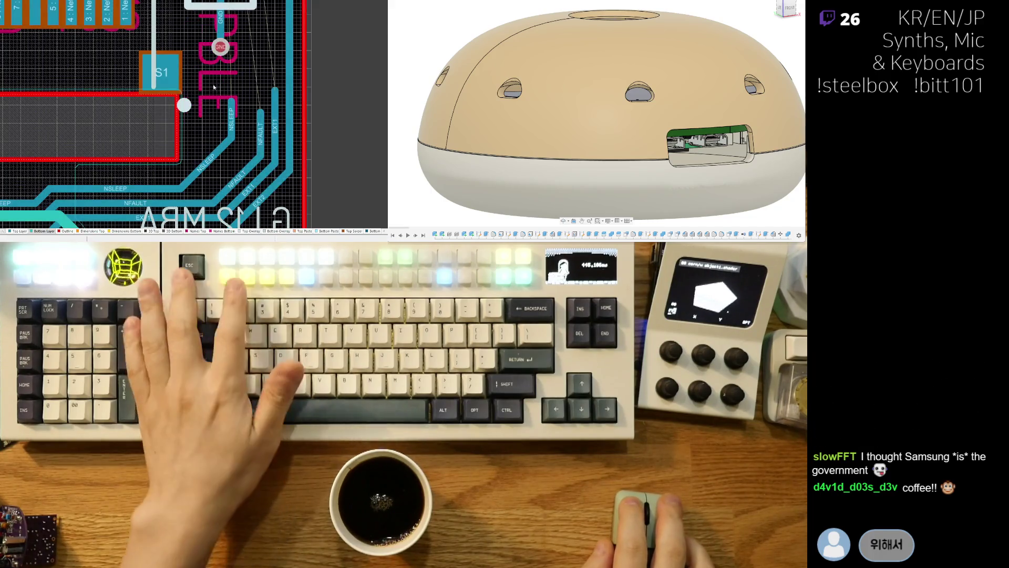
pyautogui.moveTo(230, 131); pyautogui.dragTo(198, 137)
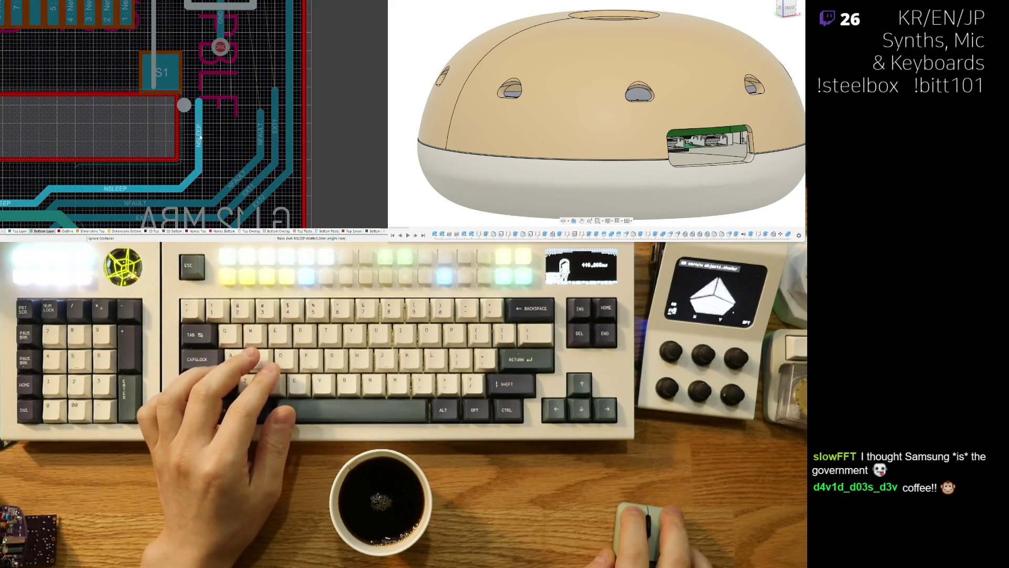
pyautogui.moveTo(236, 179); pyautogui.dragTo(213, 179)
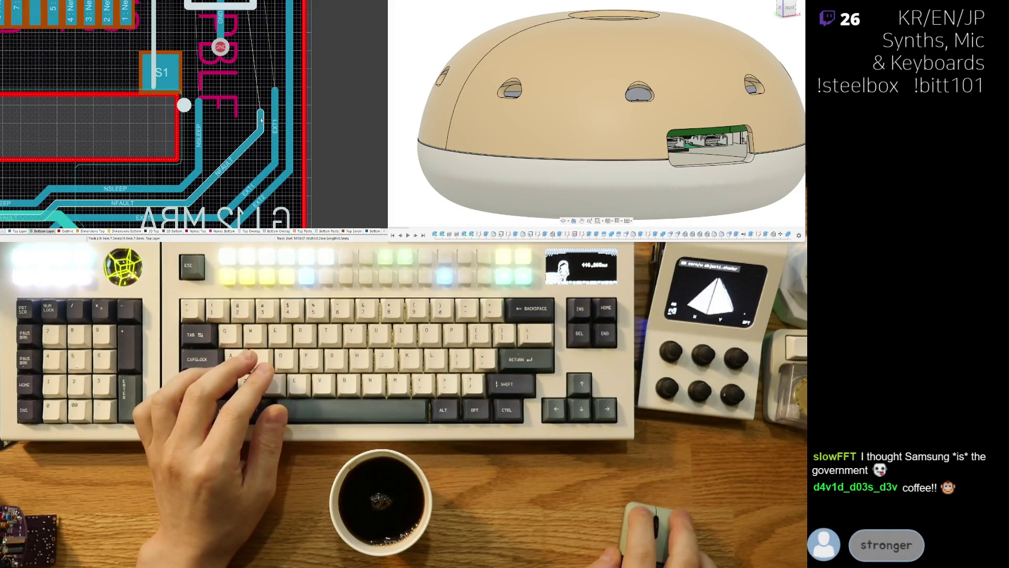
pyautogui.moveTo(262, 121); pyautogui.dragTo(232, 133)
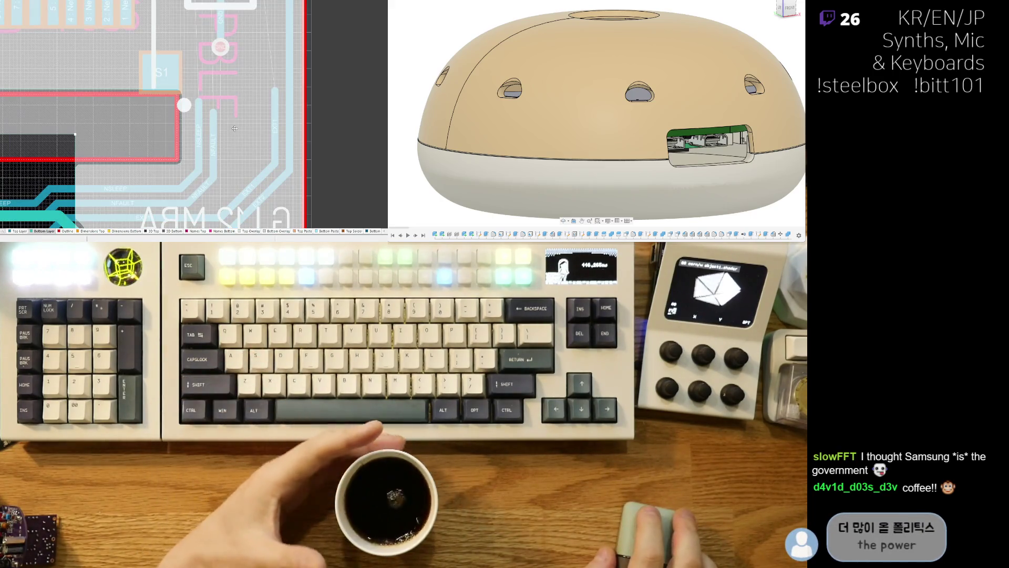
# Step: Move the GND via to its new position below pad 5
pyautogui.click(331, 125)
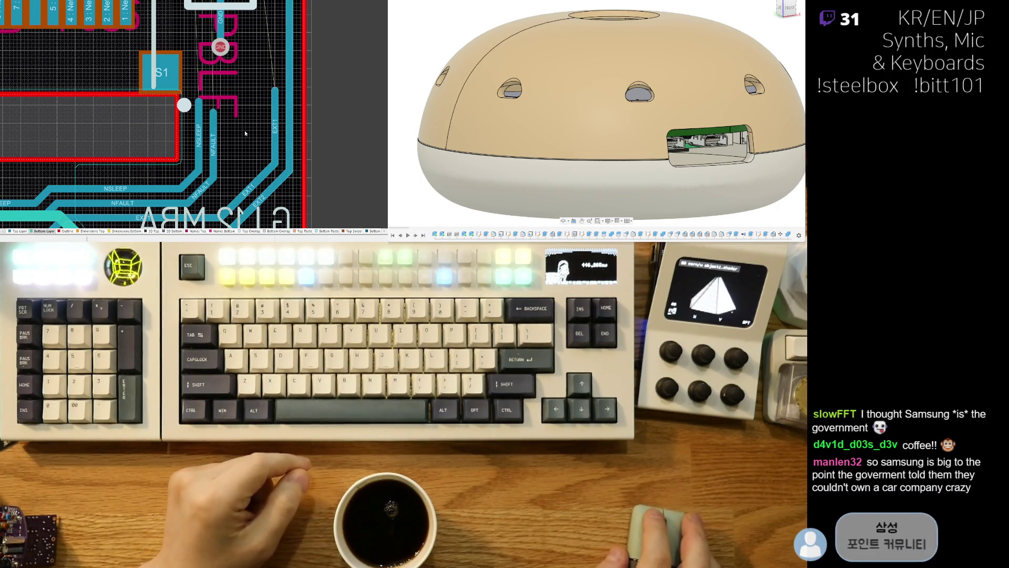
pyautogui.moveTo(252, 93); pyautogui.dragTo(250, 129, button='right')
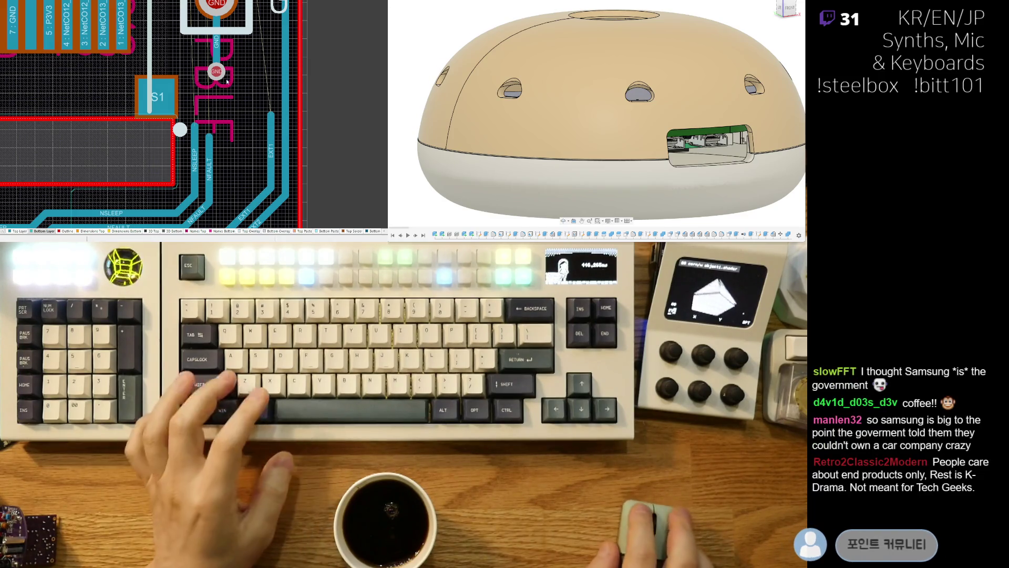
pyautogui.moveTo(216, 71); pyautogui.dragTo(253, 57)
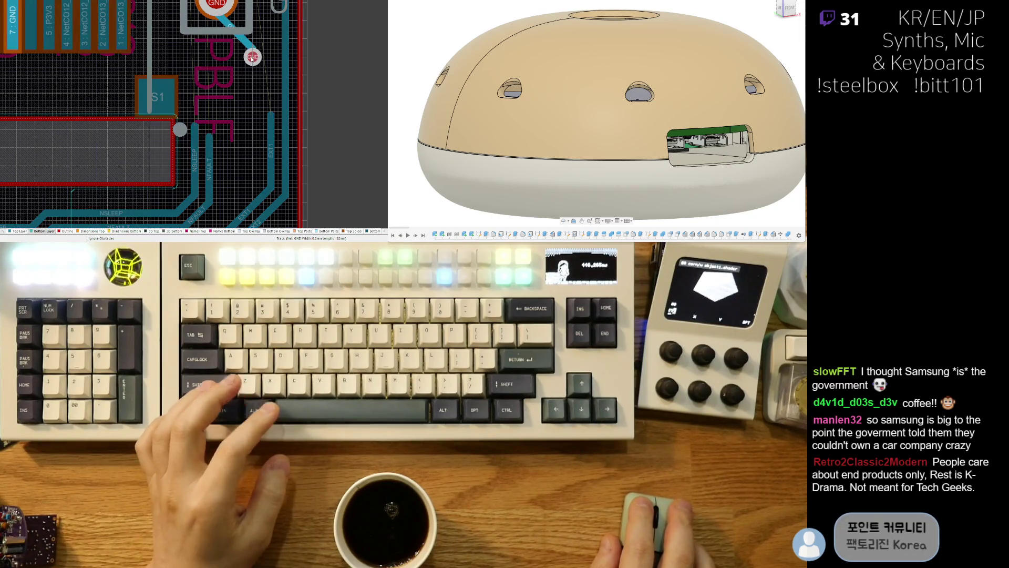
pyautogui.moveTo(252, 58); pyautogui.dragTo(226, 181, button='right')
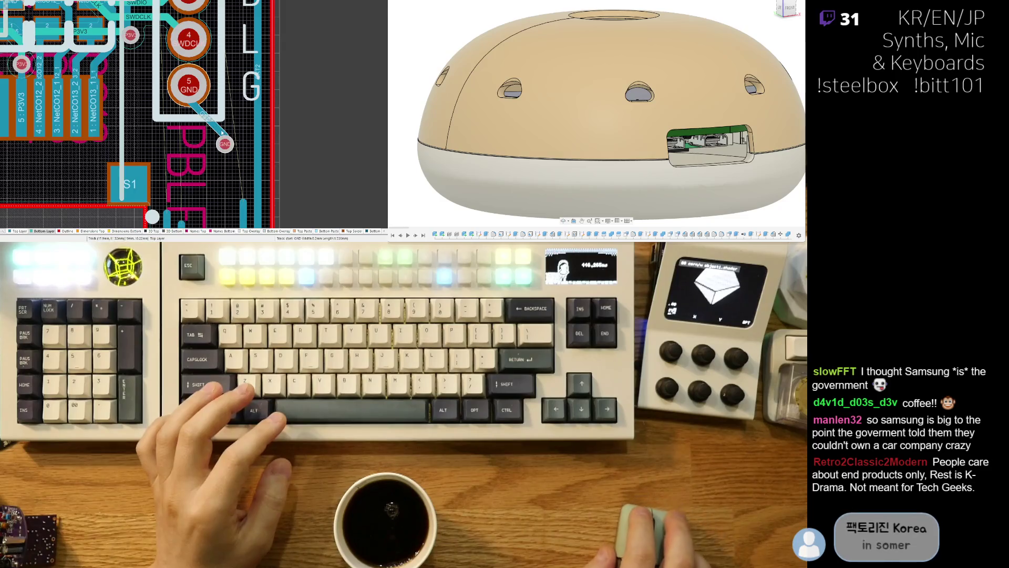
# Step: Reroute the pad 5 GND track to the via as a short diagonal plus vertical drop
pyautogui.moveTo(215, 126); pyautogui.dragTo(216, 100)
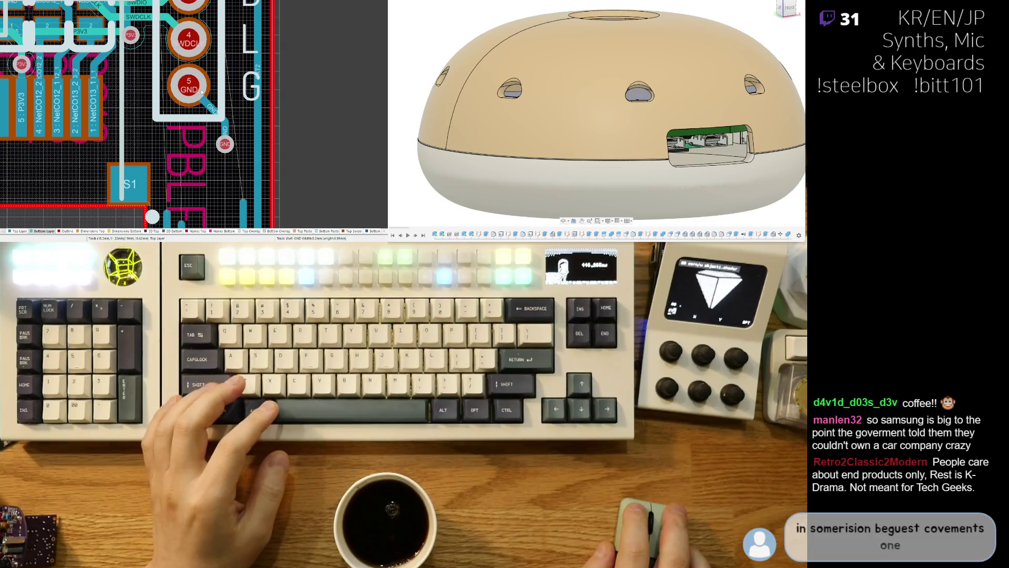
pyautogui.keyDown('ctrl'); pyautogui.click(197, 98); pyautogui.keyUp('ctrl')
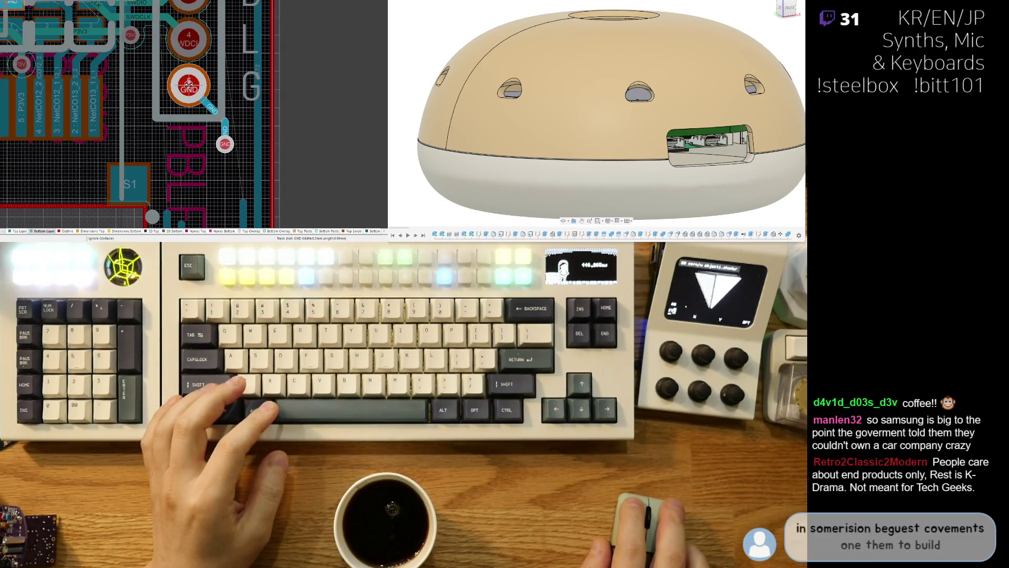
pyautogui.click(240, 122)
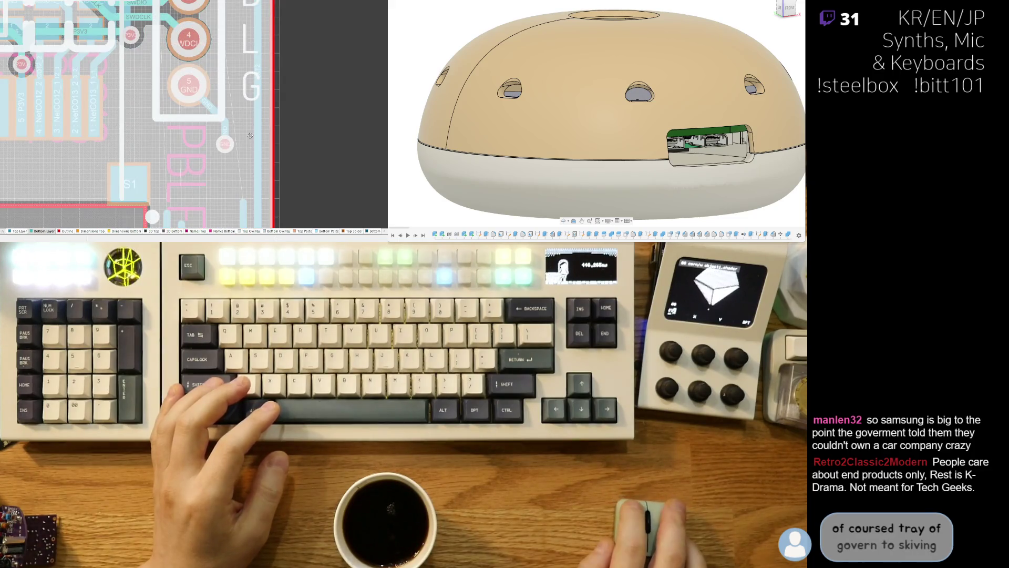
pyautogui.moveTo(299, 142); pyautogui.dragTo(292, 92, button='right')
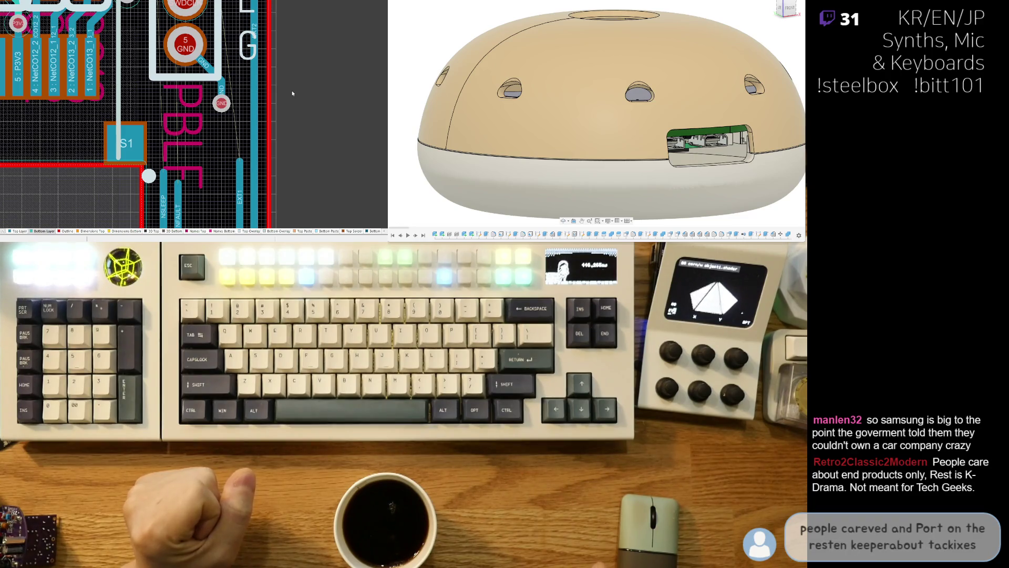
# Step: Move the P3V3 via down and to the left beside the SWD pads
pyautogui.keyDown('ctrl'); pyautogui.scroll(-2, 171, 136); pyautogui.keyUp('ctrl')
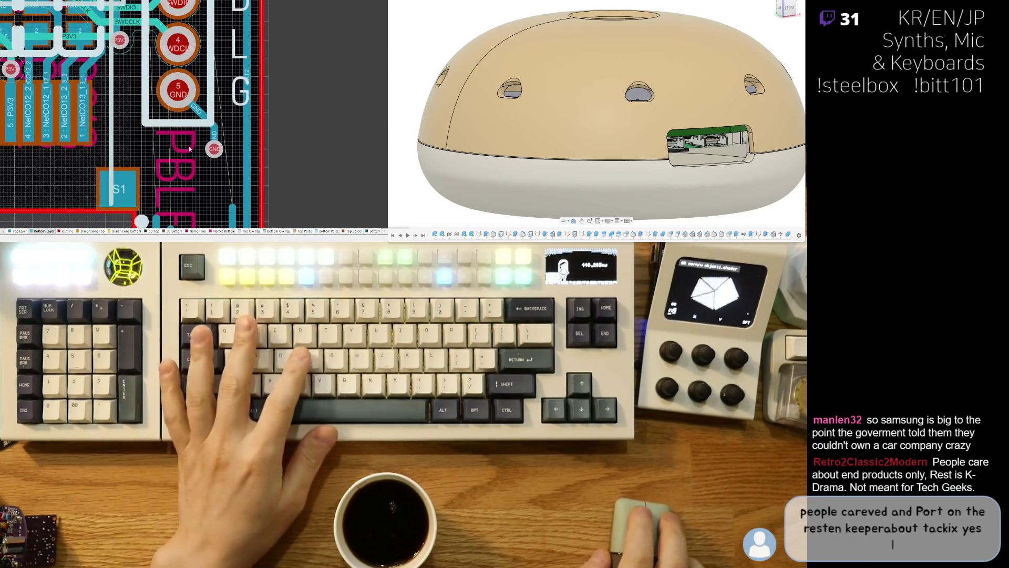
pyautogui.scroll(1, 171, 135)
pyautogui.scroll(2, 171, 135)
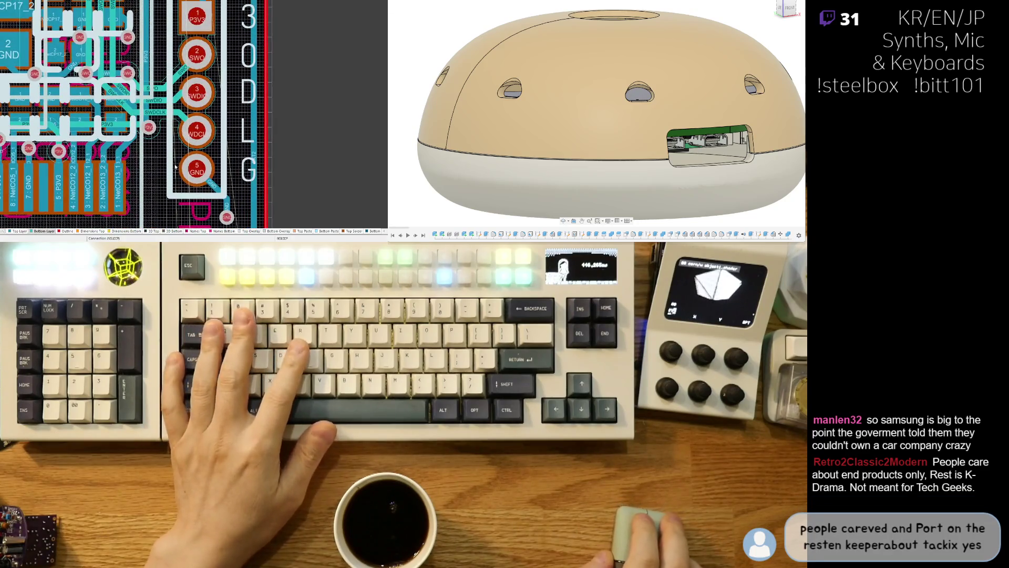
pyautogui.hscroll(2, 172, 123)
pyautogui.keyDown('ctrl'); pyautogui.scroll(3, 179, 126); pyautogui.keyUp('ctrl')
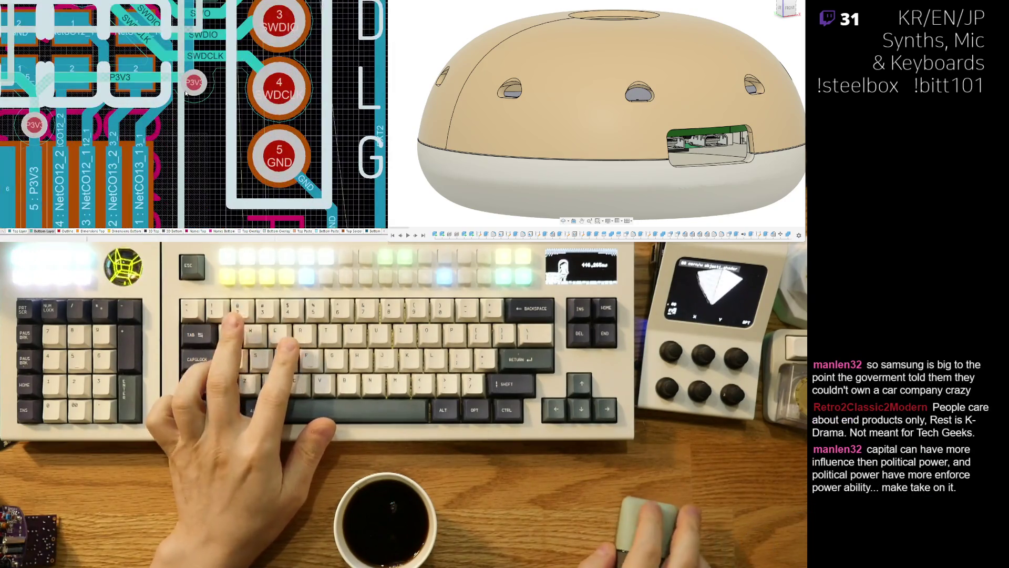
pyautogui.scroll(3, 190, 133)
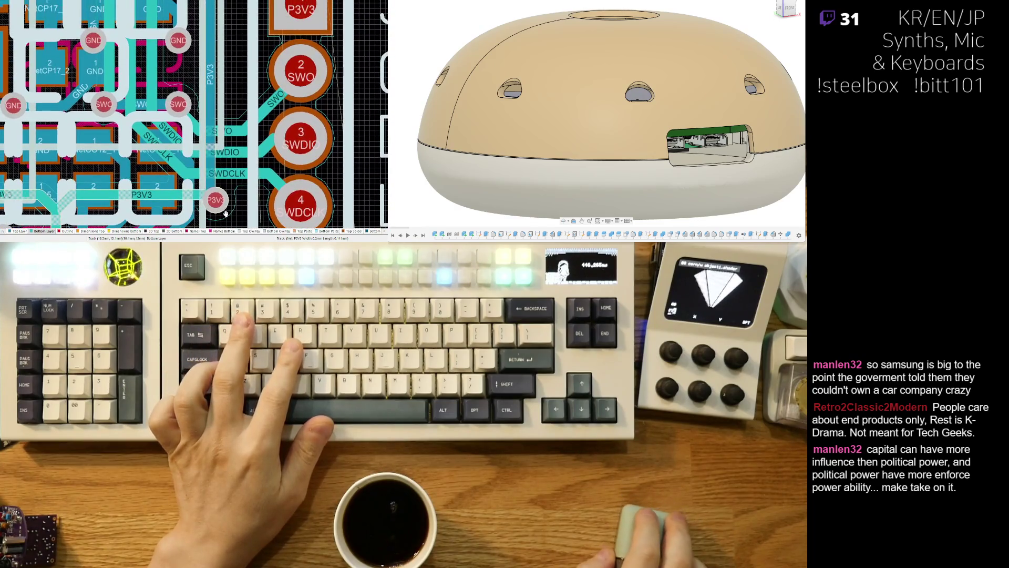
pyautogui.moveTo(222, 211); pyautogui.dragTo(226, 134, button='right')
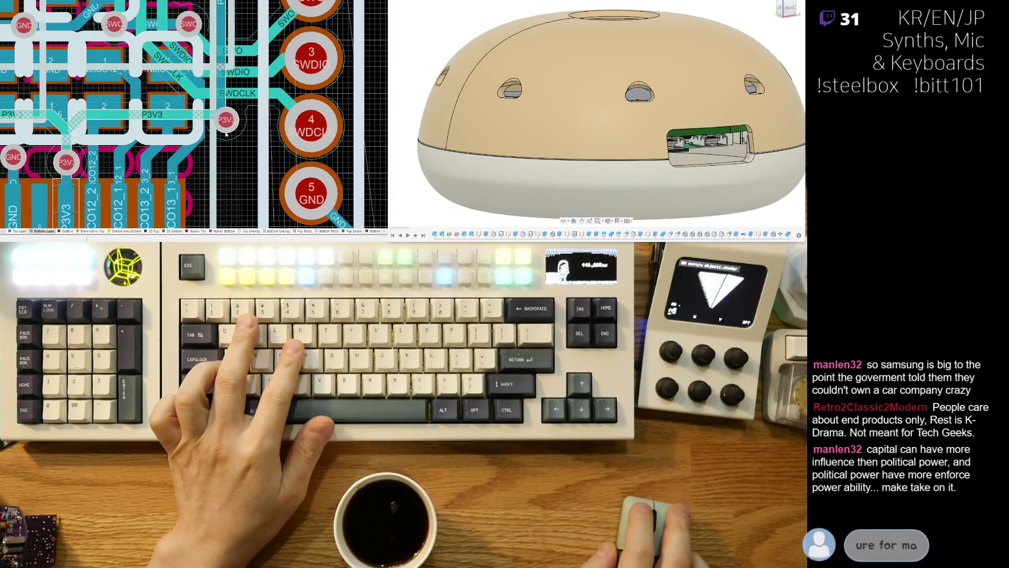
pyautogui.moveTo(226, 134); pyautogui.dragTo(204, 202)
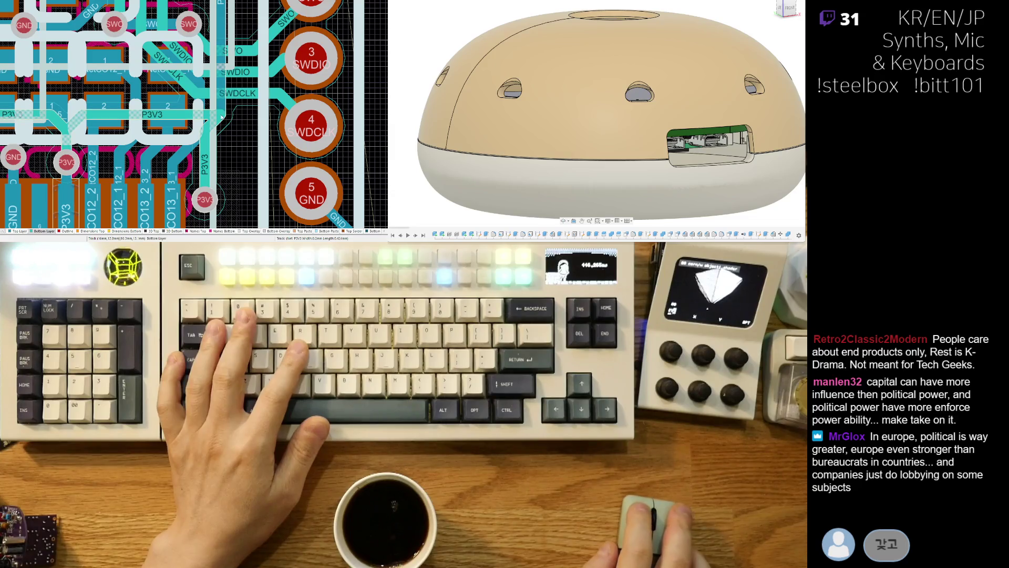
# Step: Route new P3V3 track segments to the via alongside the SWDIO and SWDCLK traces
pyautogui.click(199, 103)
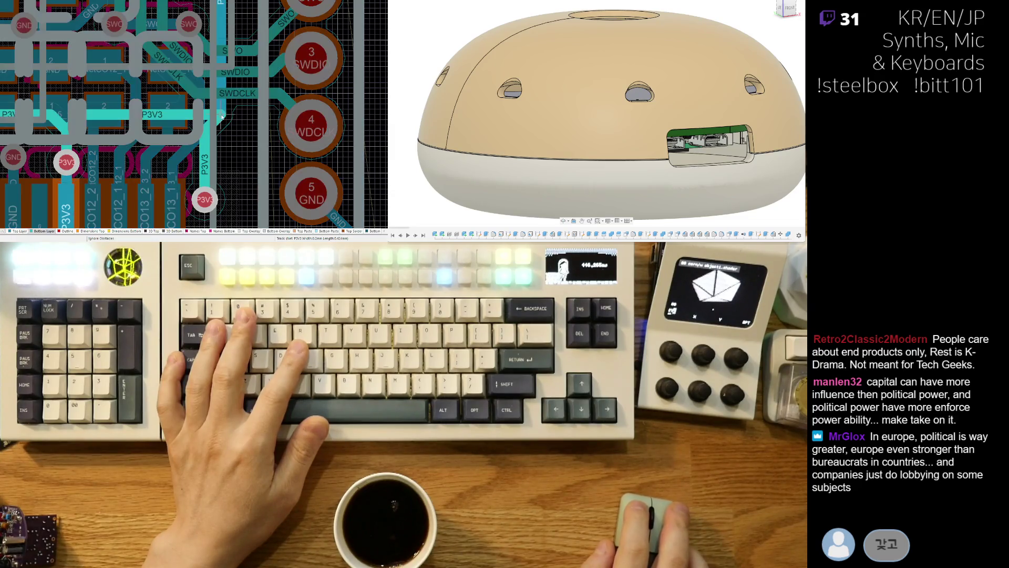
pyautogui.click(207, 119)
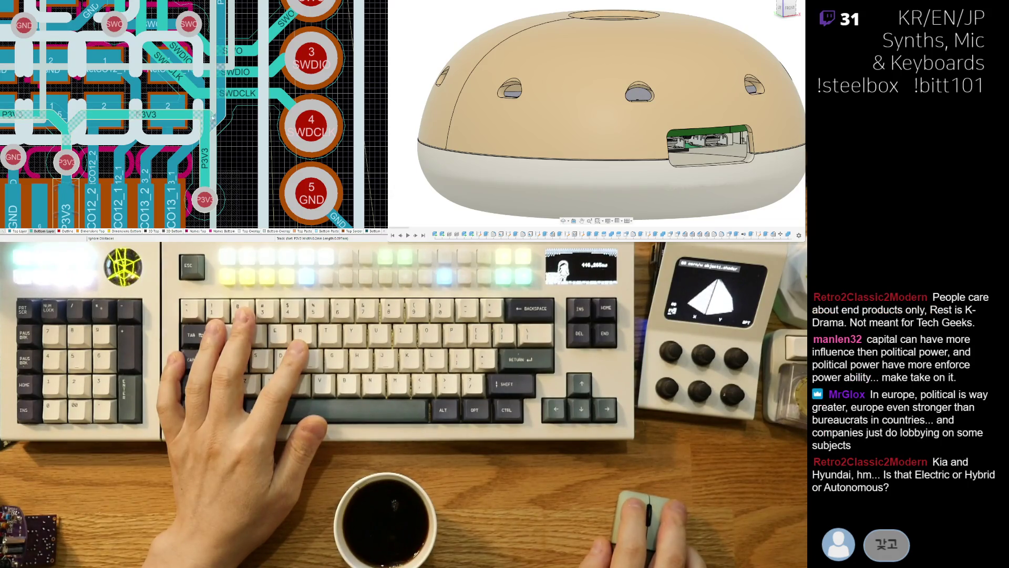
pyautogui.click(213, 119)
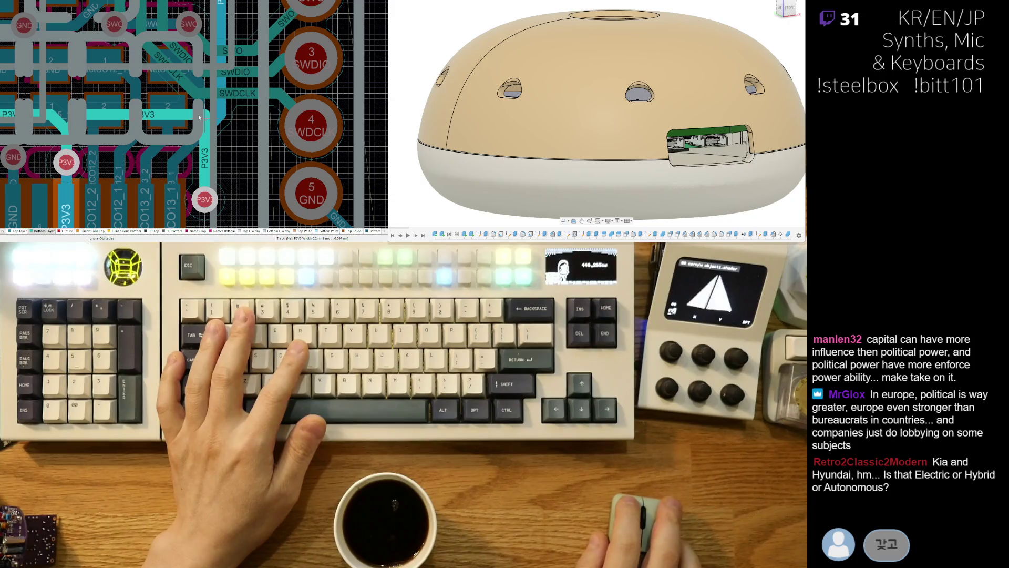
pyautogui.click(205, 118)
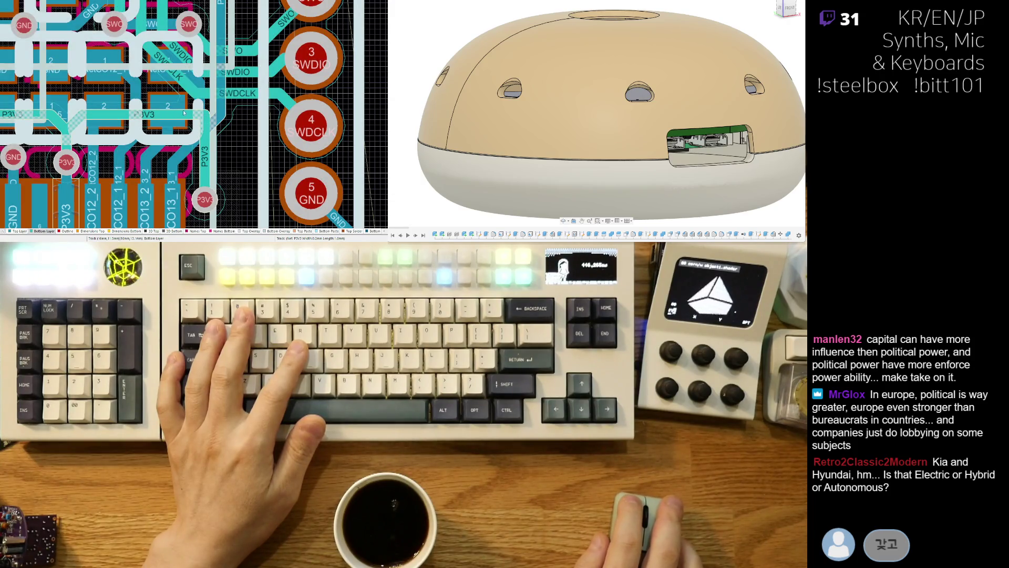
pyautogui.click(183, 115)
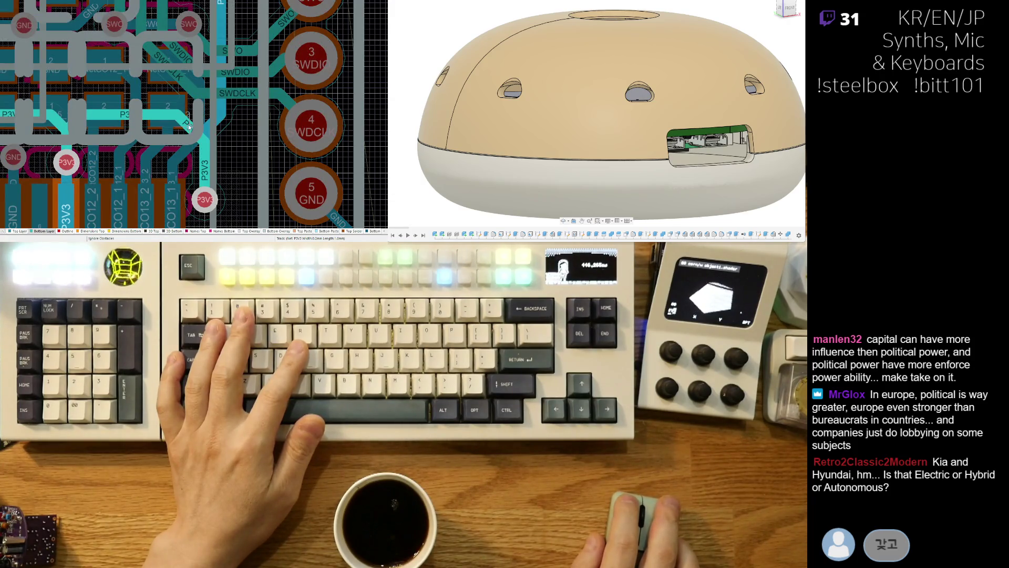
pyautogui.click(127, 138)
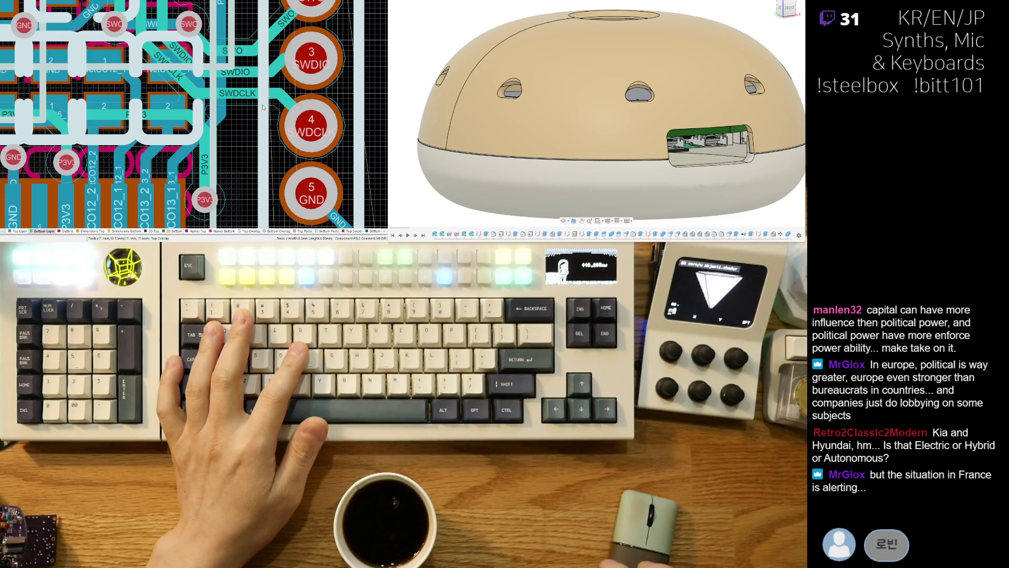
# Step: On the Top Layer, extend the NSLEEP track with a vertical run upward
pyautogui.scroll(-4, 243, 161)
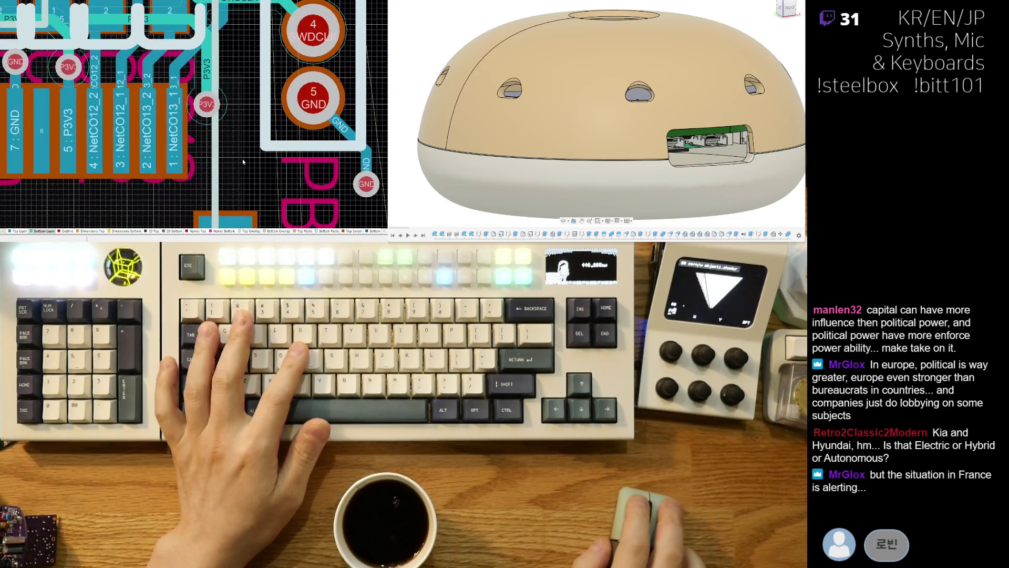
pyautogui.scroll(-4, 243, 161)
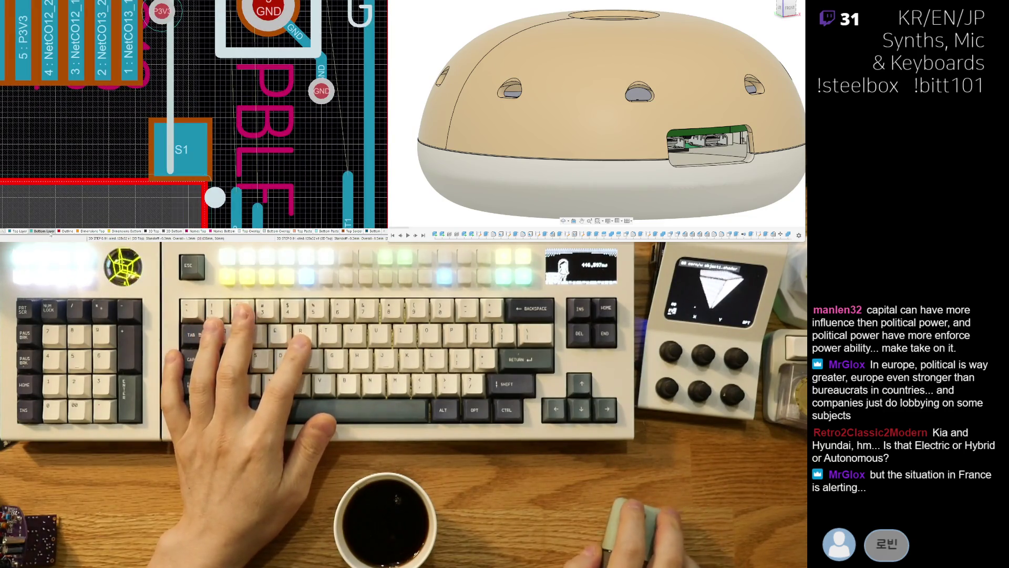
pyautogui.click(19, 231)
pyautogui.click(242, 199)
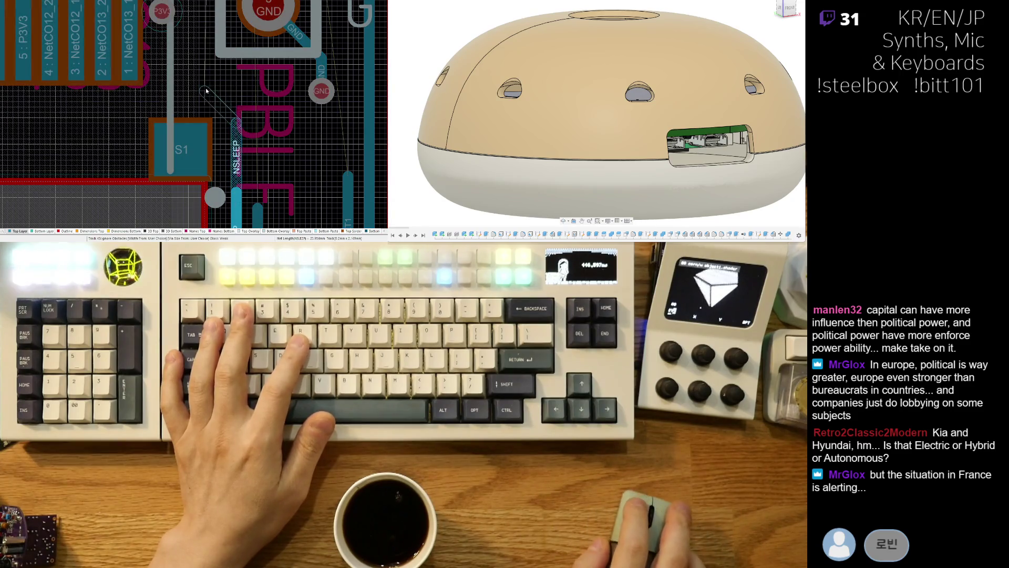
pyautogui.scroll(3, 191, 69)
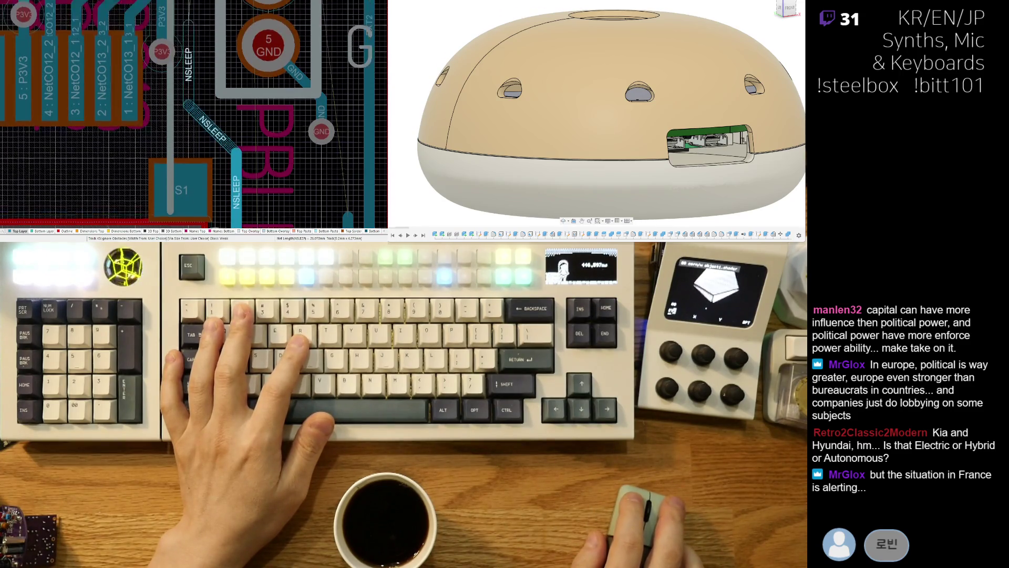
pyautogui.click(190, 64)
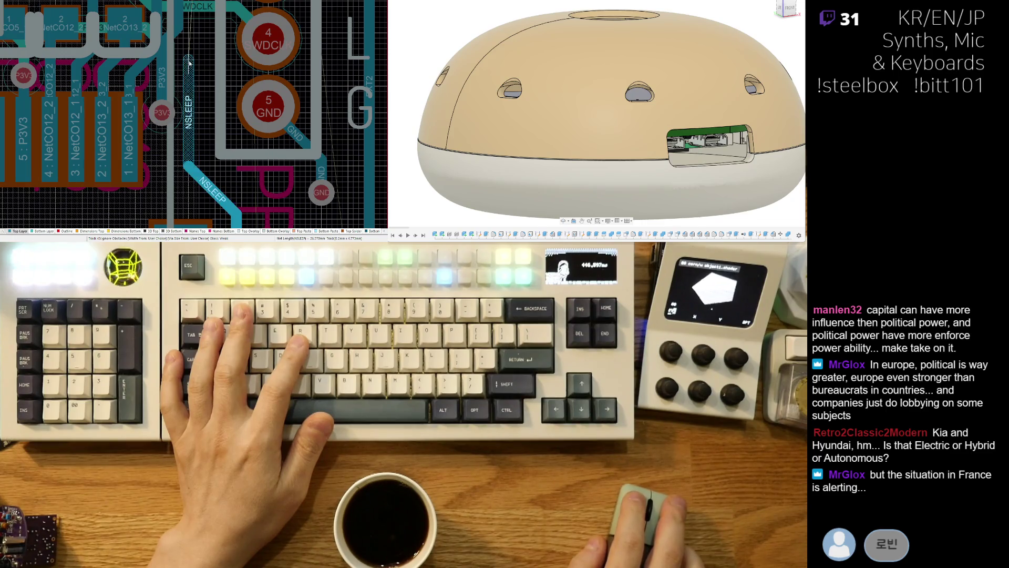
pyautogui.scroll(-3, 229, 154)
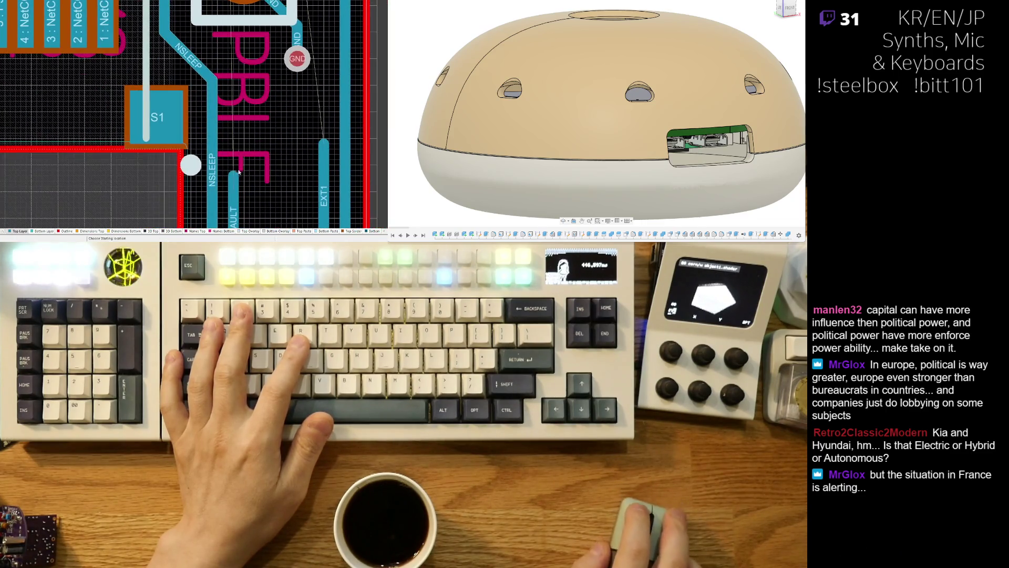
# Step: Route NFAULT diagonally then vertically up beside NSLEEP
pyautogui.click(232, 172)
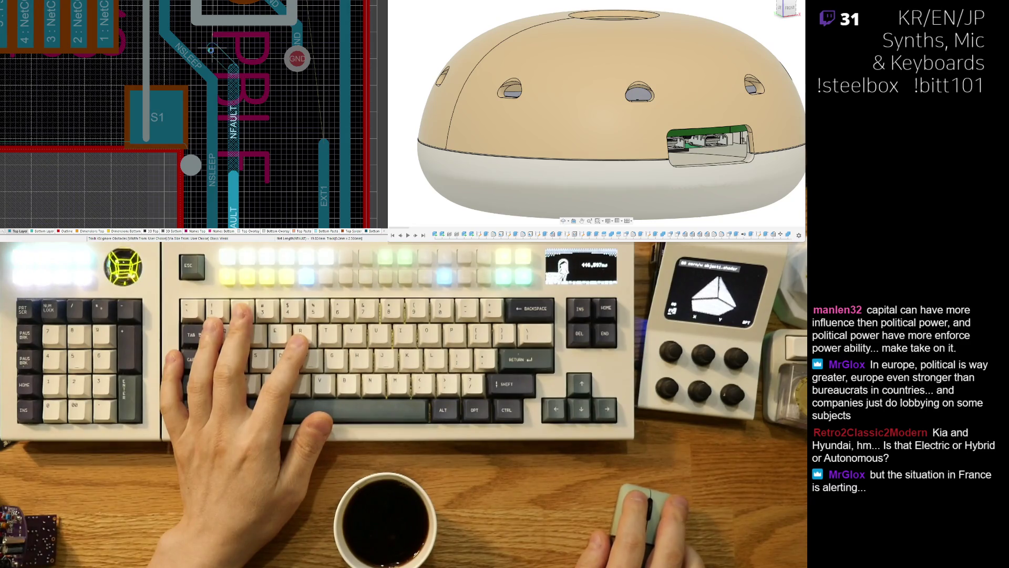
pyautogui.click(186, 21)
pyautogui.scroll(3, 187, 26)
pyautogui.click(187, 32)
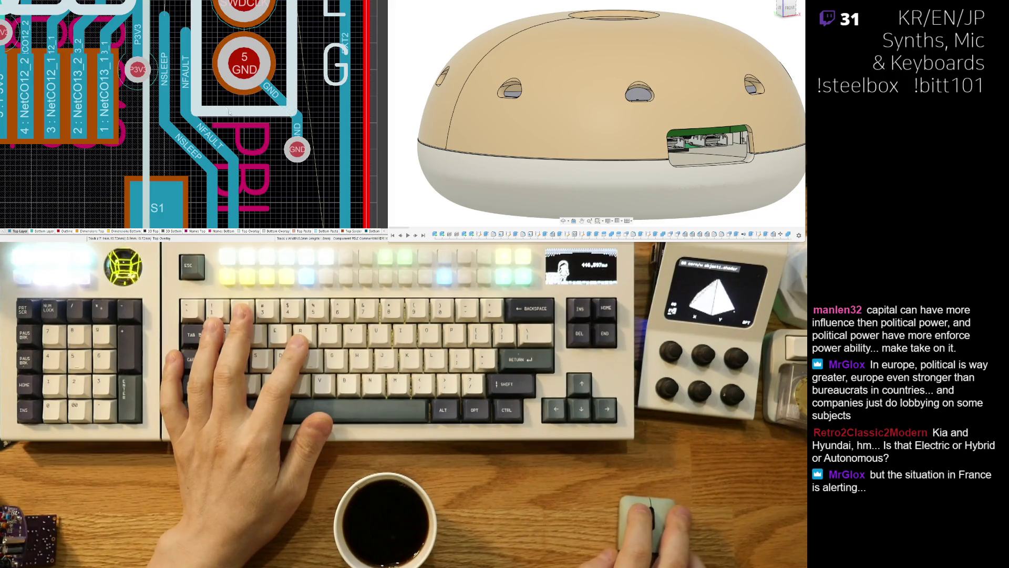
pyautogui.scroll(4, 215, 193)
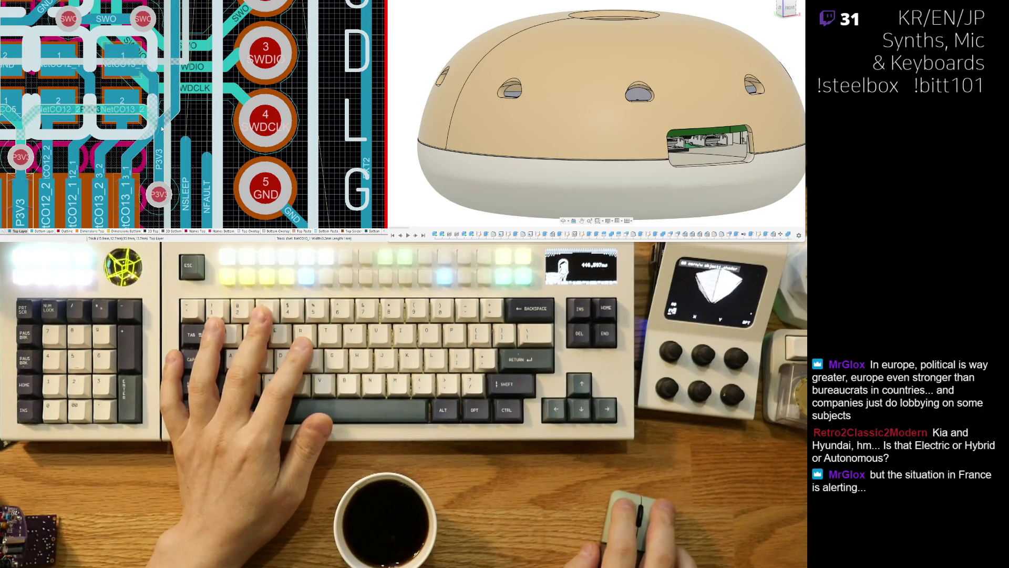
# Step: Remove the upper NSLEEP segment, briefly reroute P3V3, and inspect the NFAULT track
pyautogui.scroll(-2, 173, 115)
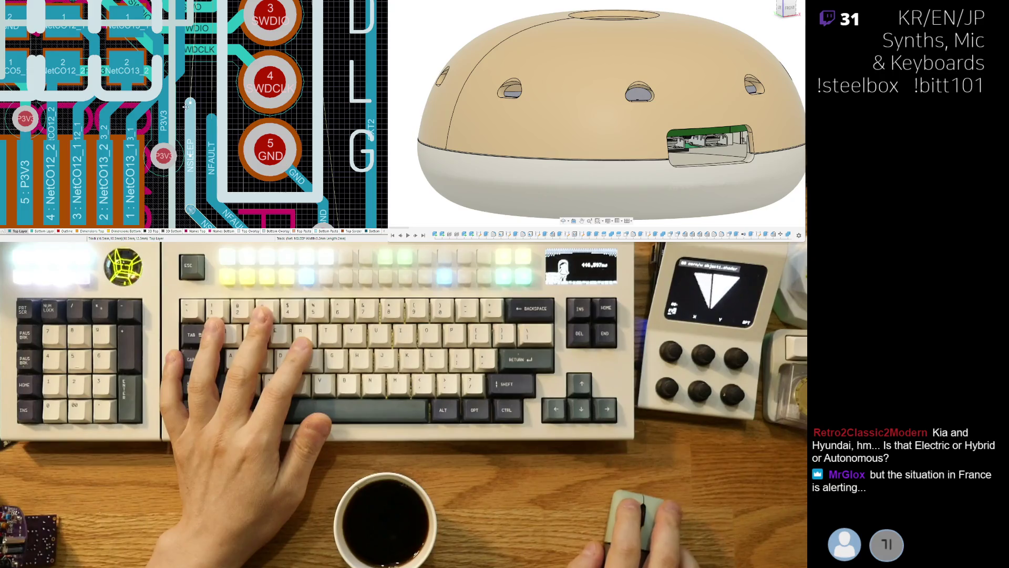
pyautogui.moveTo(190, 103); pyautogui.dragTo(174, 77)
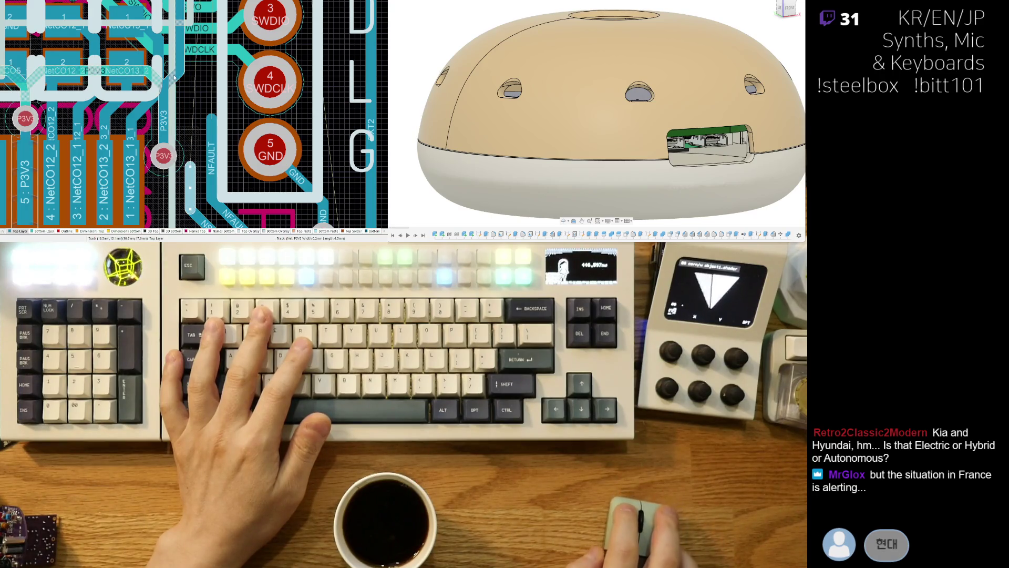
pyautogui.click(156, 82)
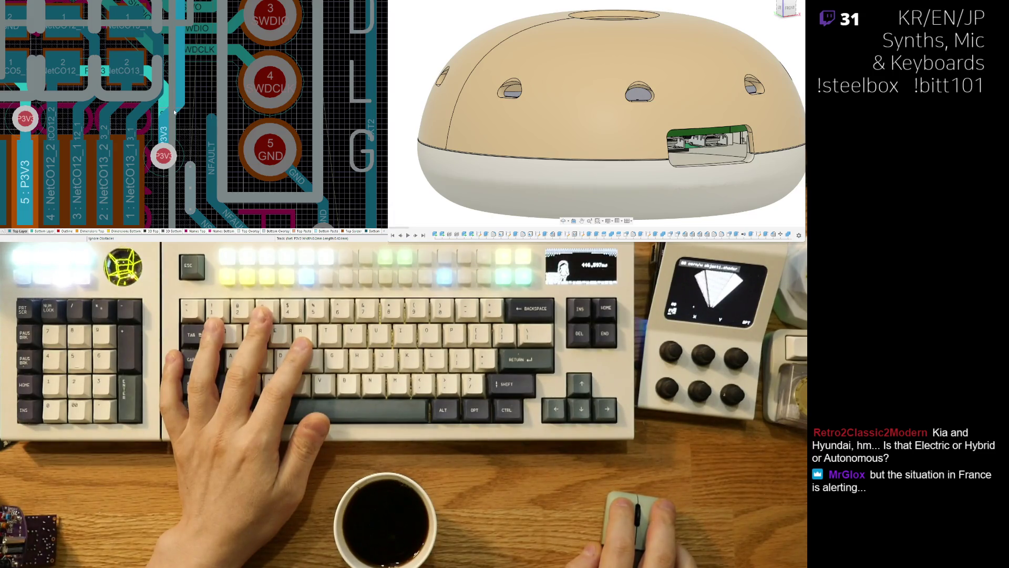
pyautogui.rightClick(189, 123)
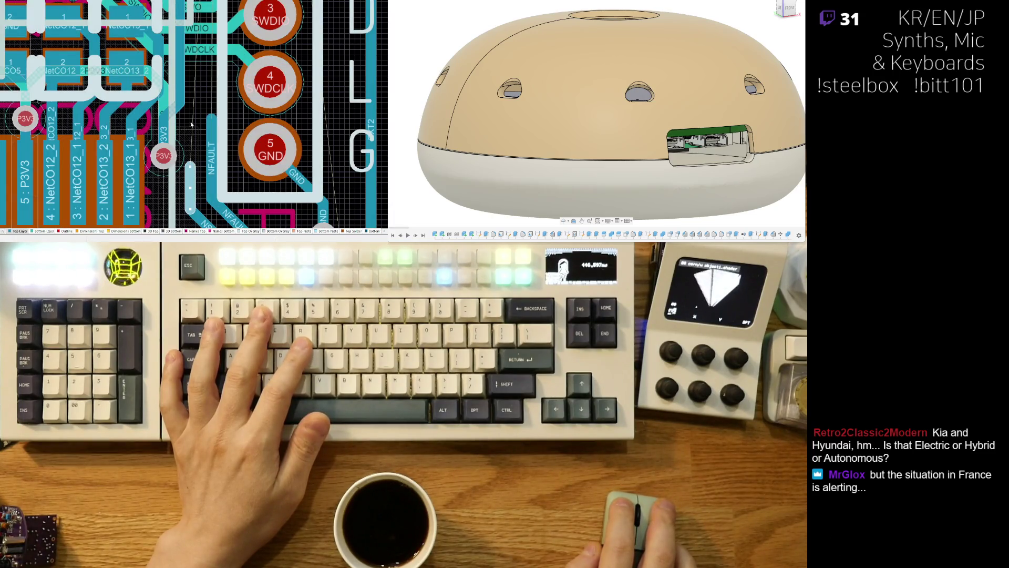
pyautogui.click(202, 168)
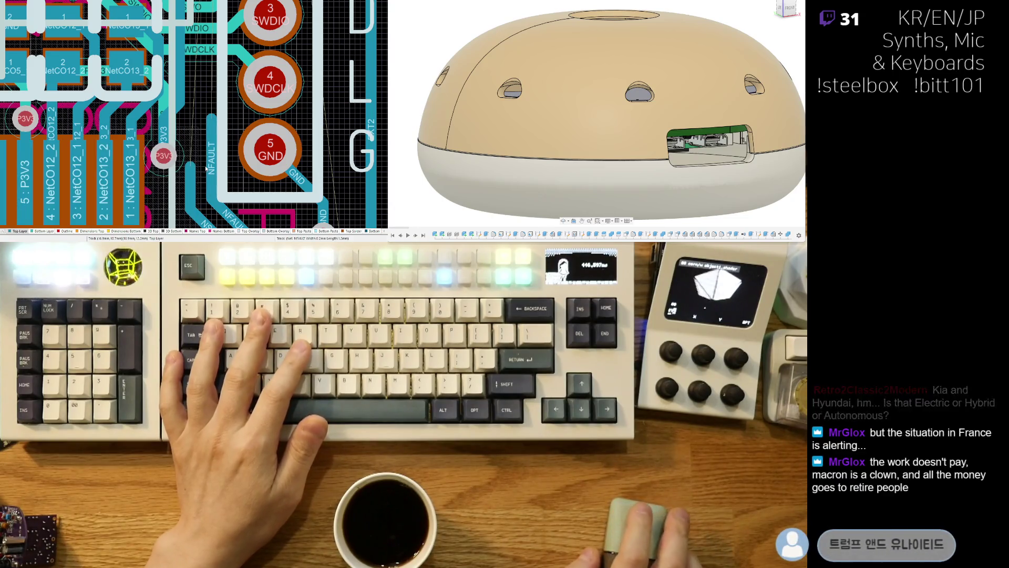
pyautogui.click(212, 130)
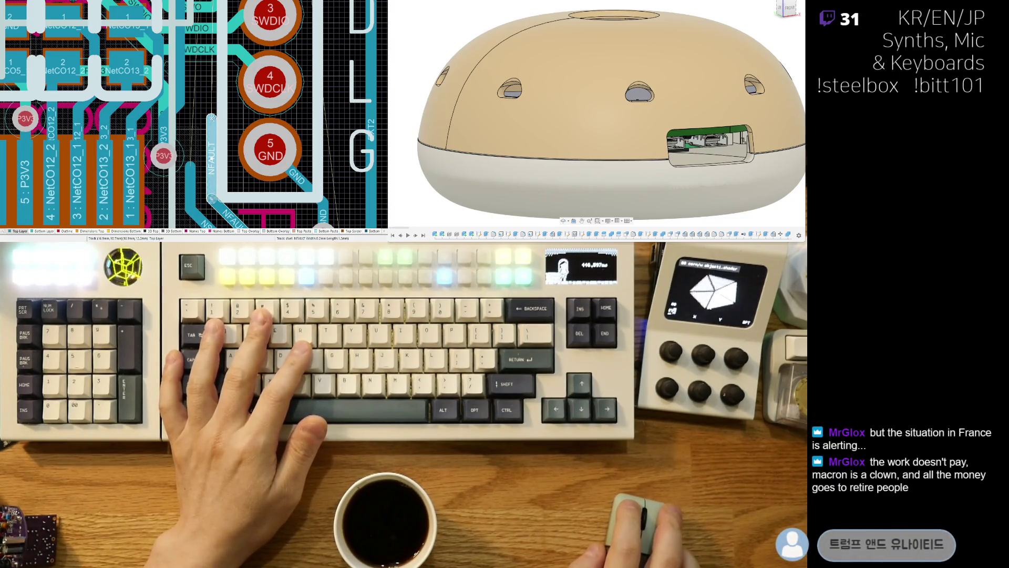
pyautogui.click(210, 169)
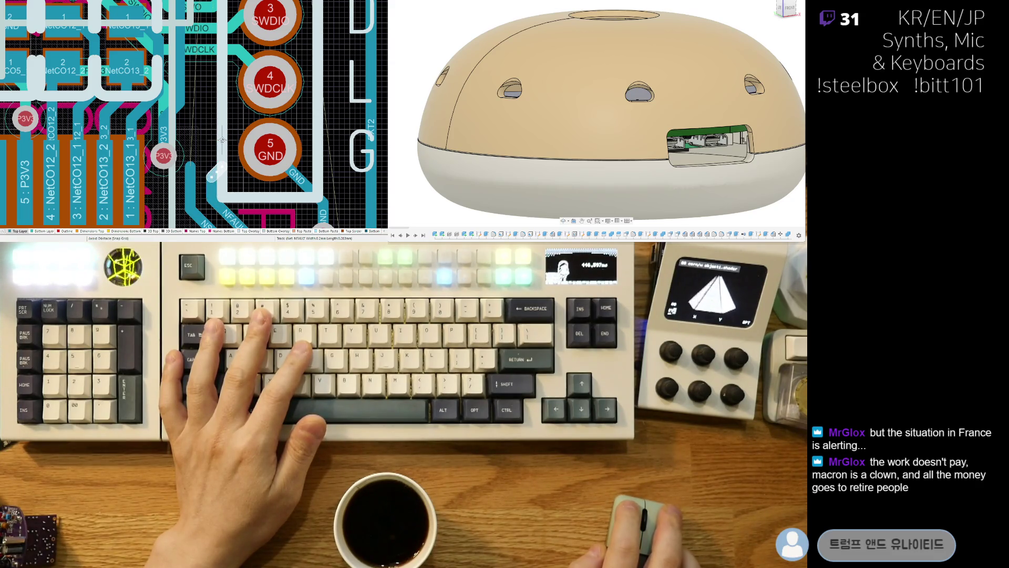
pyautogui.click(200, 164)
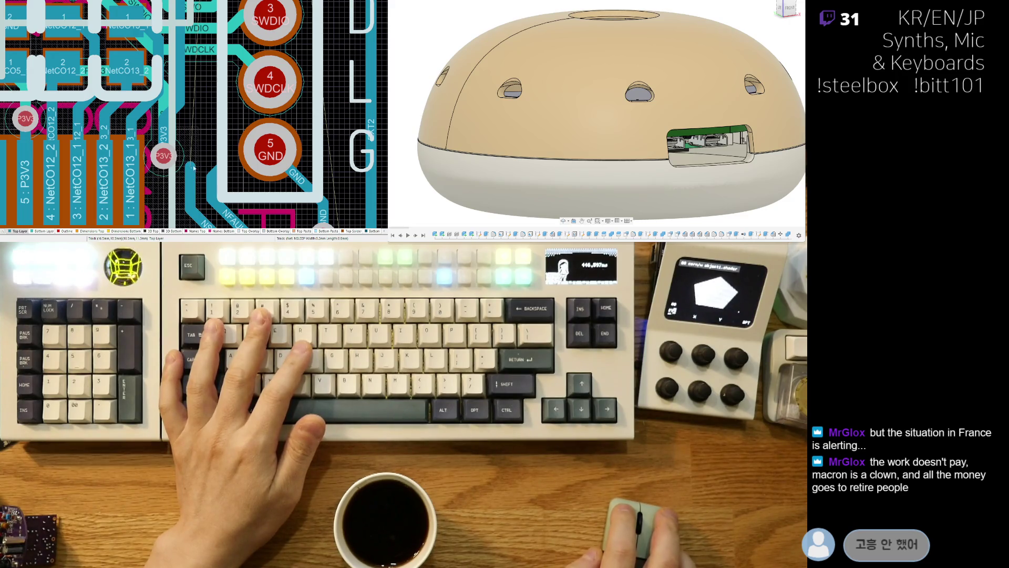
# Step: Redraw NSLEEP straight up toward the connector beside NFAULT, clear of the P3V3 via
pyautogui.moveTo(192, 177); pyautogui.dragTo(198, 131)
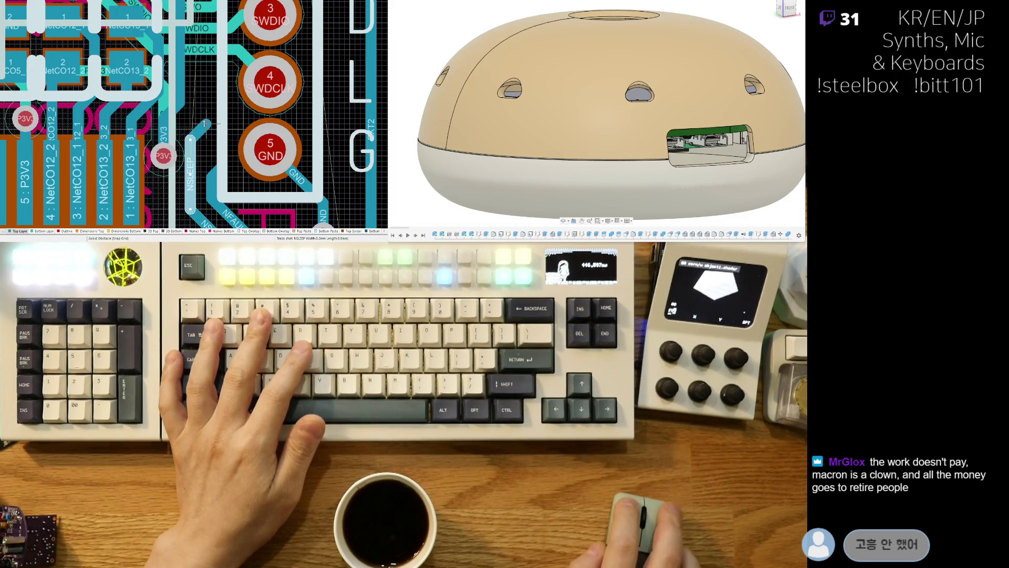
pyautogui.click(201, 117)
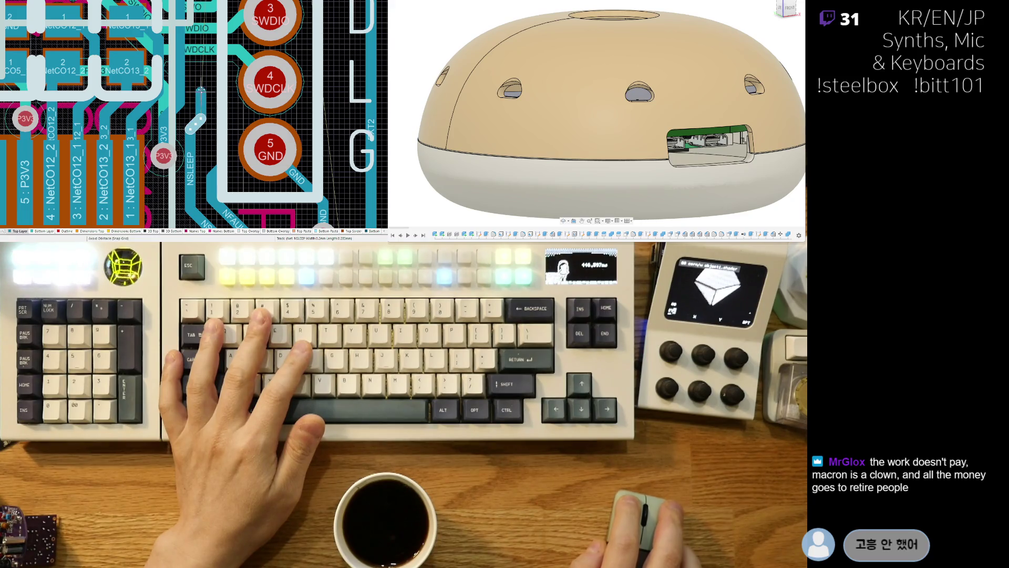
pyautogui.click(200, 77)
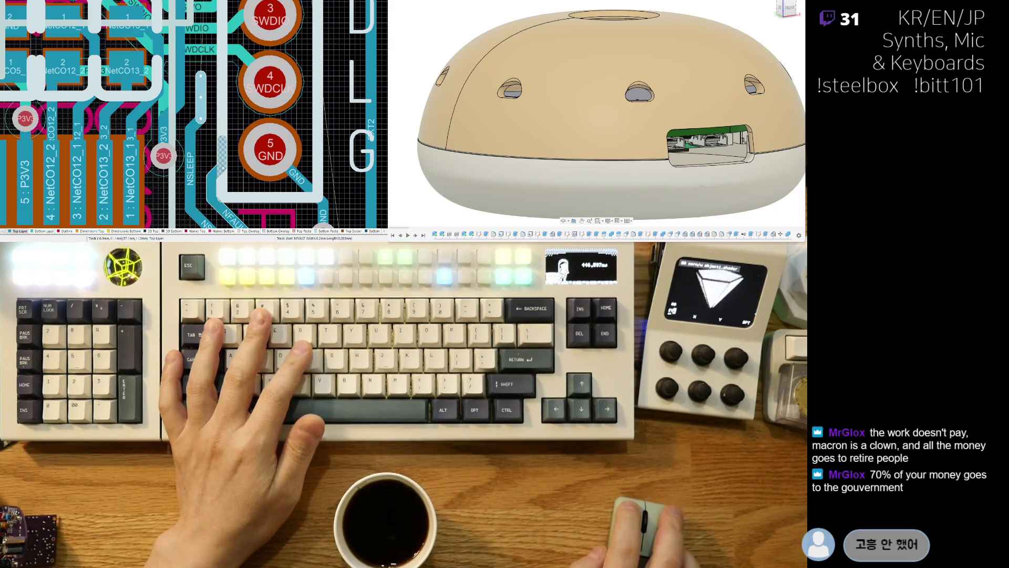
pyautogui.click(226, 152)
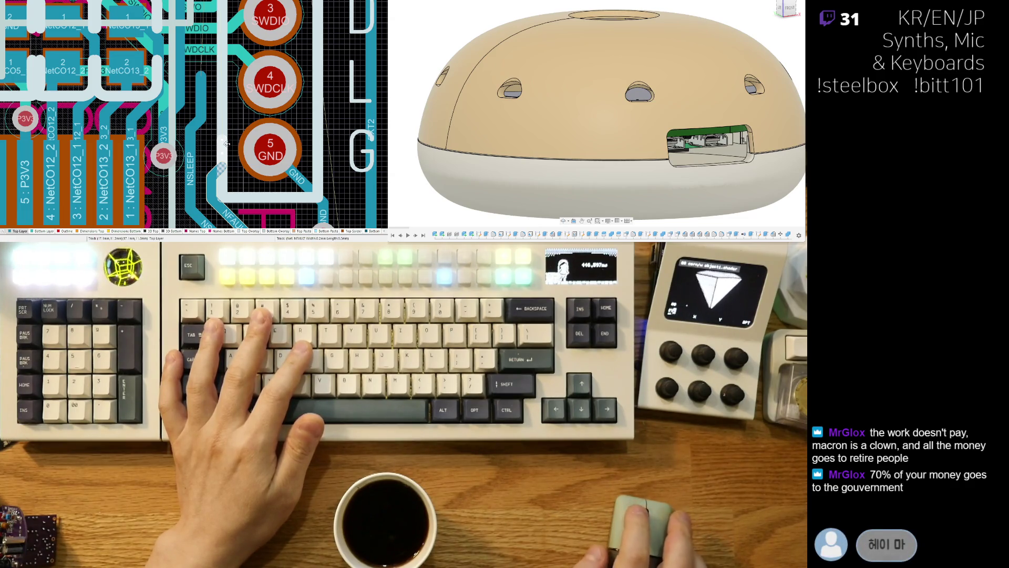
pyautogui.scroll(-2, 220, 155)
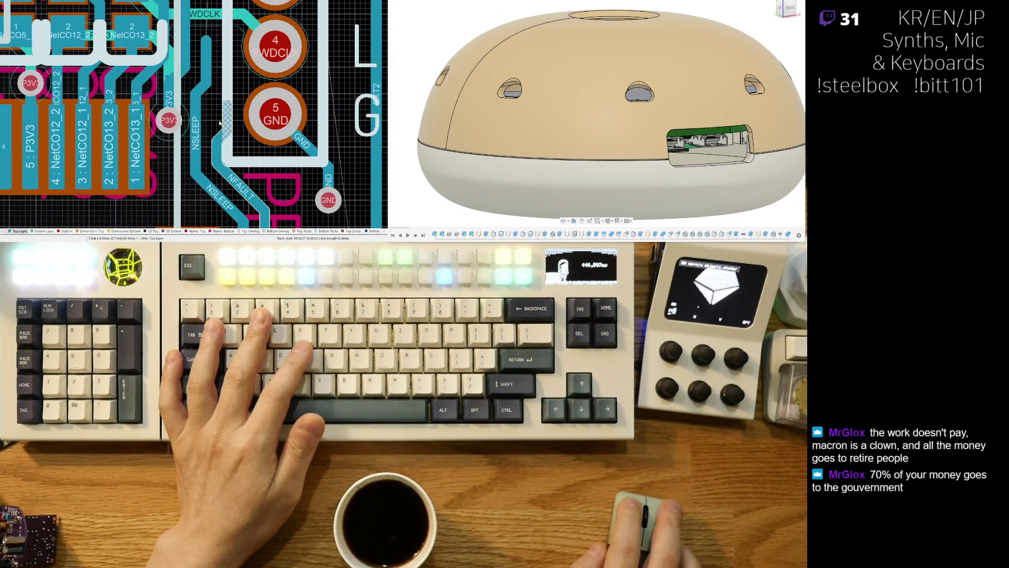
# Step: Move the NFAULT segments up and left so NFAULT hugs NSLEEP past pad 5 GND
pyautogui.click(229, 113)
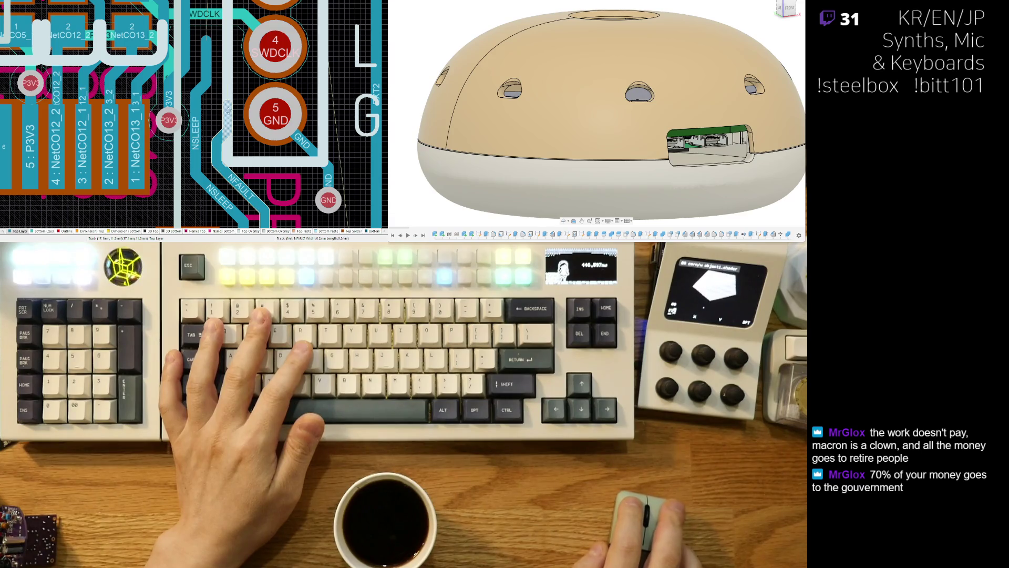
pyautogui.moveTo(227, 106); pyautogui.dragTo(229, 54)
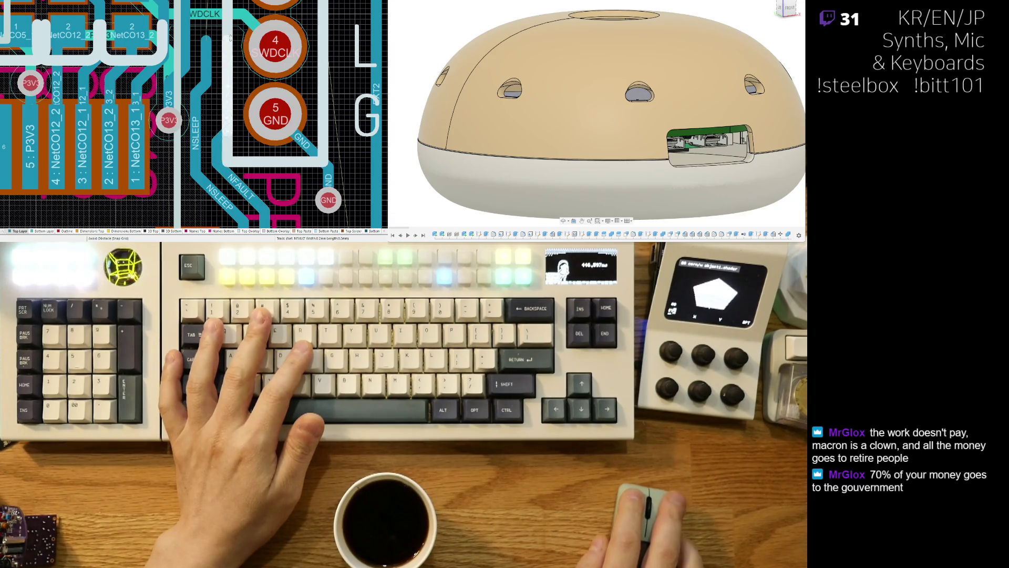
pyautogui.click(224, 136)
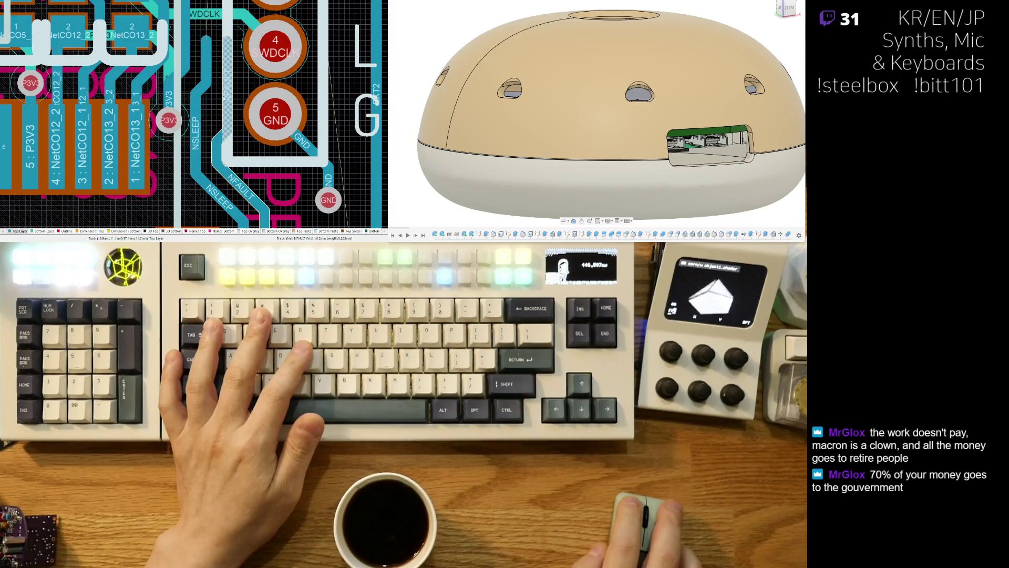
pyautogui.moveTo(217, 102); pyautogui.dragTo(206, 170)
pyautogui.click(195, 114)
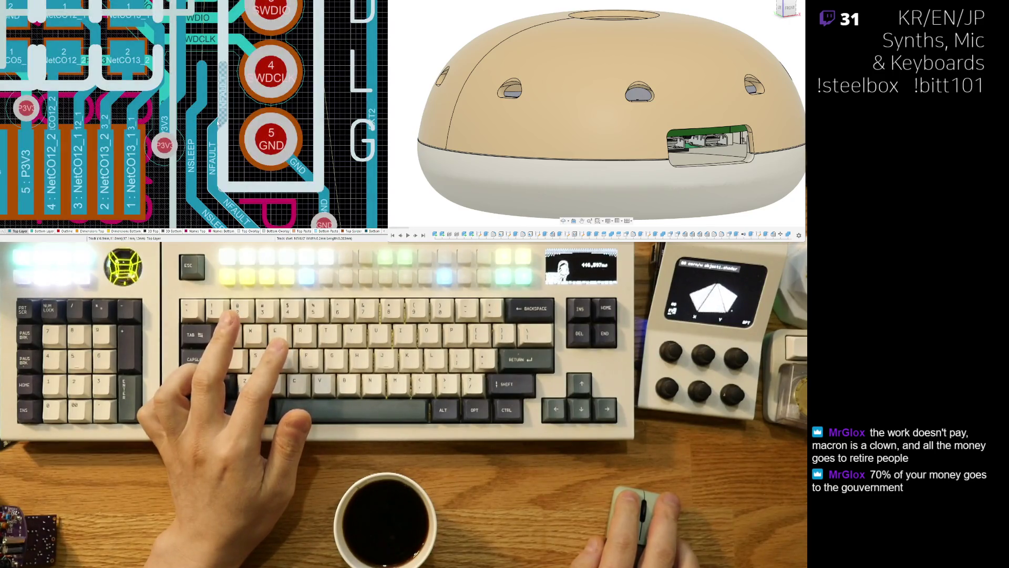
pyautogui.click(215, 124)
pyautogui.scroll(-4, 215, 123)
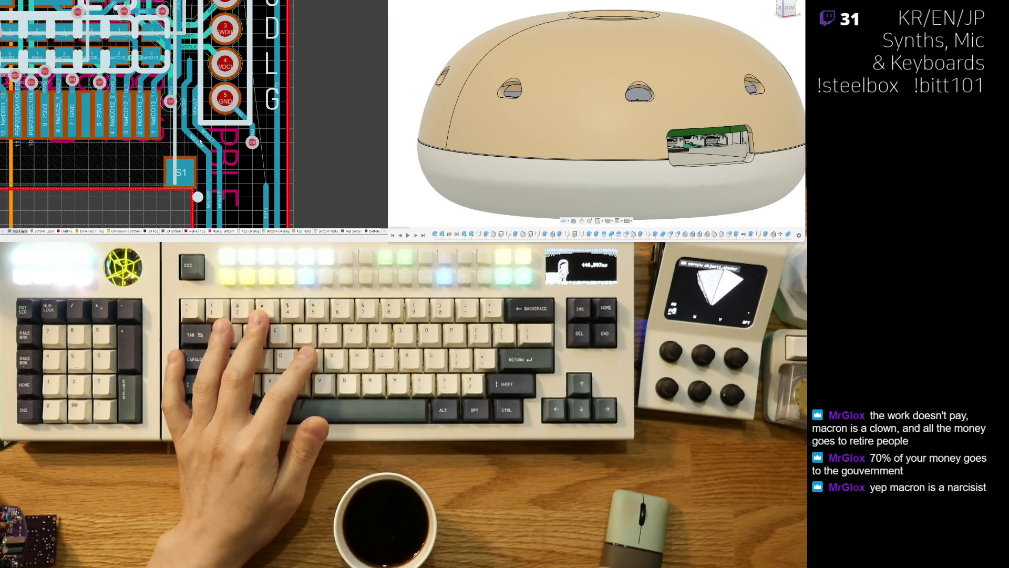
# Step: Delete the short stray GND track segment below pad 5
pyautogui.click(249, 126)
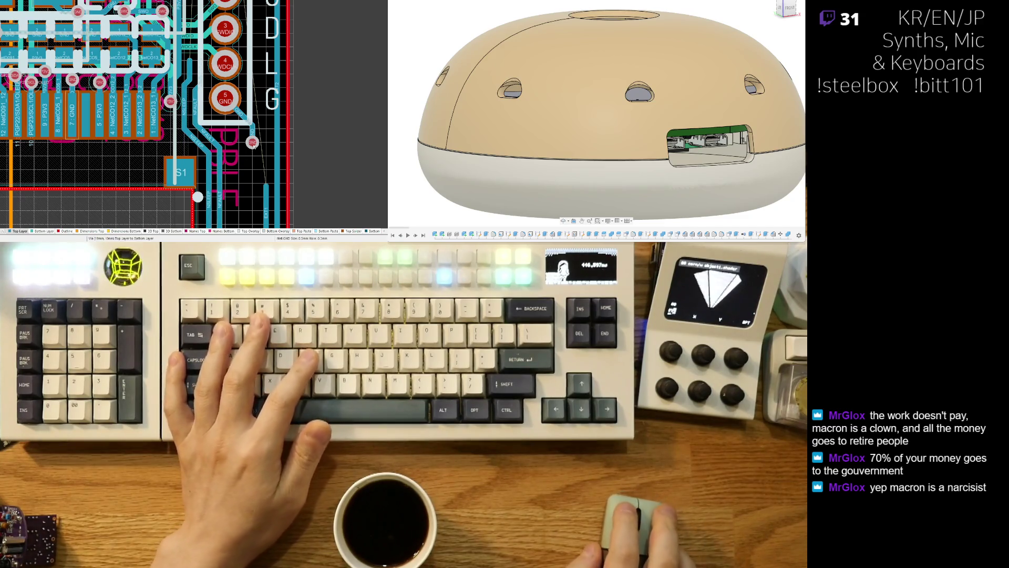
pyautogui.hotkey('ctrl', 'w')
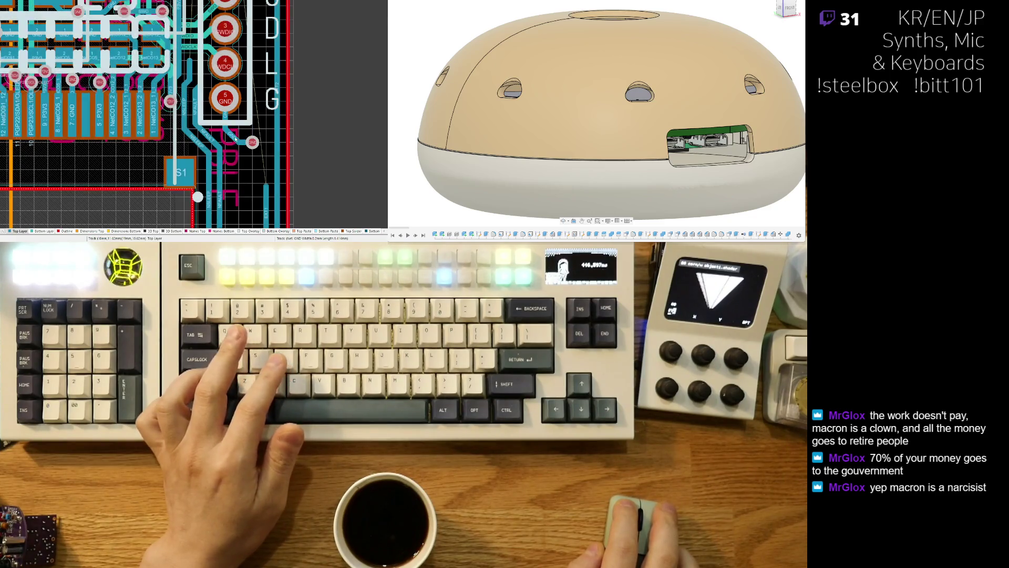
pyautogui.rightClick(247, 141)
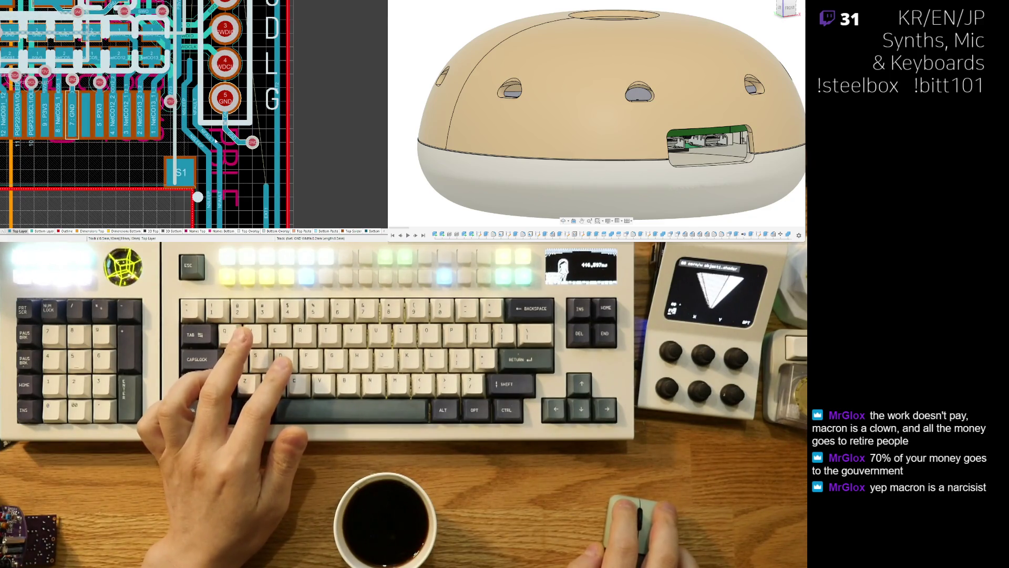
pyautogui.hotkey('ctrl', 'w')
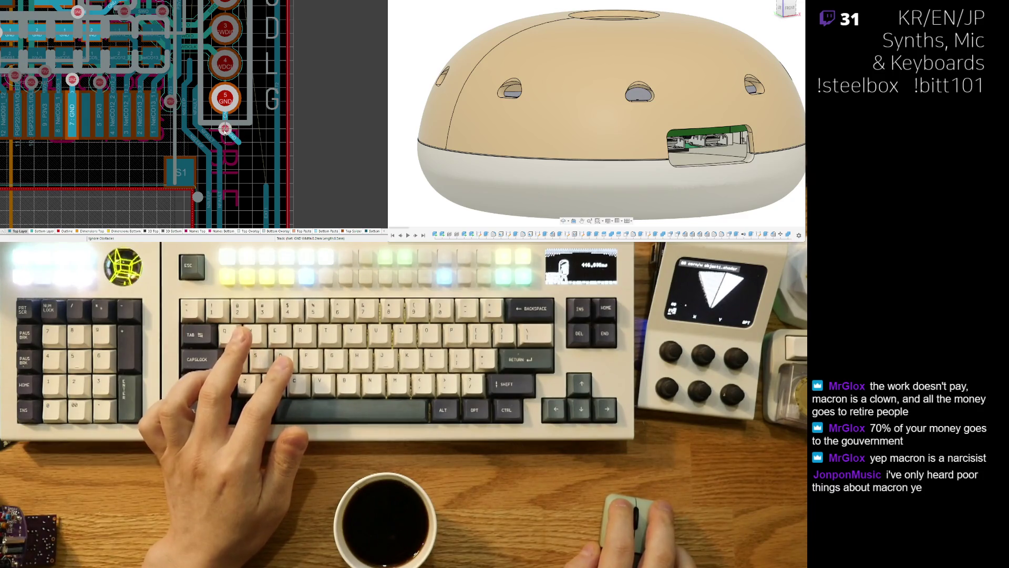
pyautogui.keyDown('ctrl'); pyautogui.scroll(2, 225, 130); pyautogui.keyUp('ctrl')
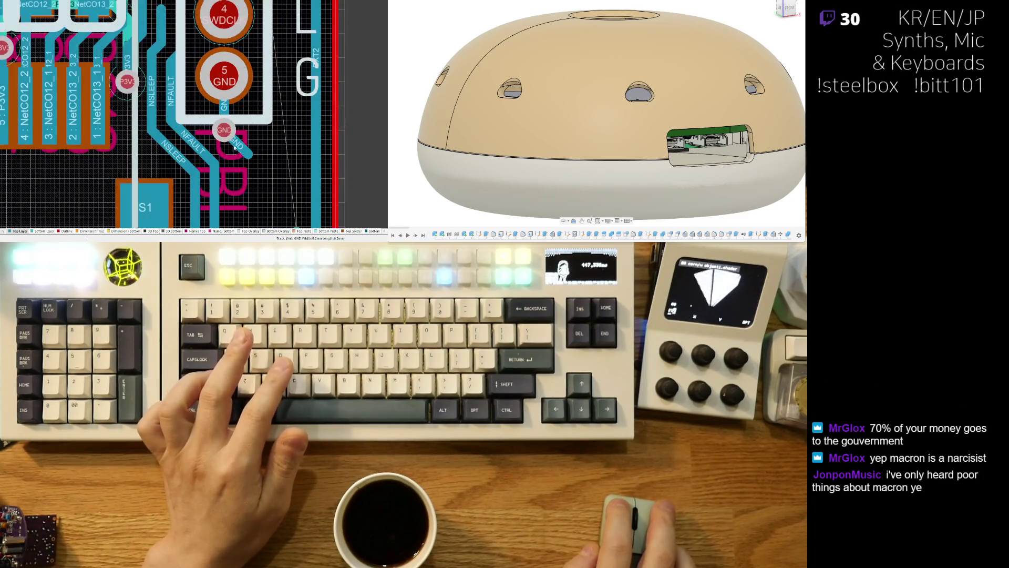
pyautogui.rightClick(215, 136)
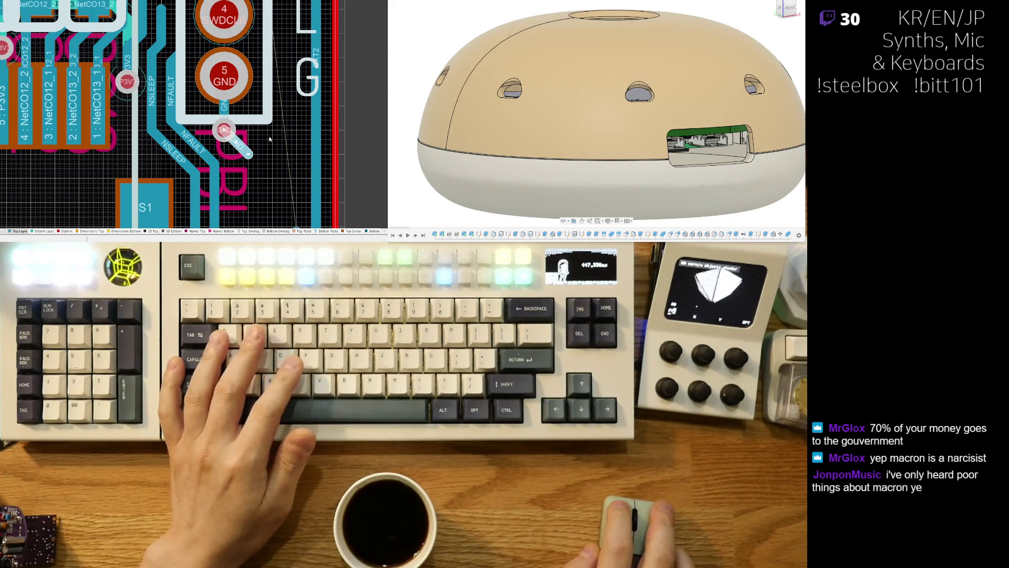
pyautogui.press('Delete')
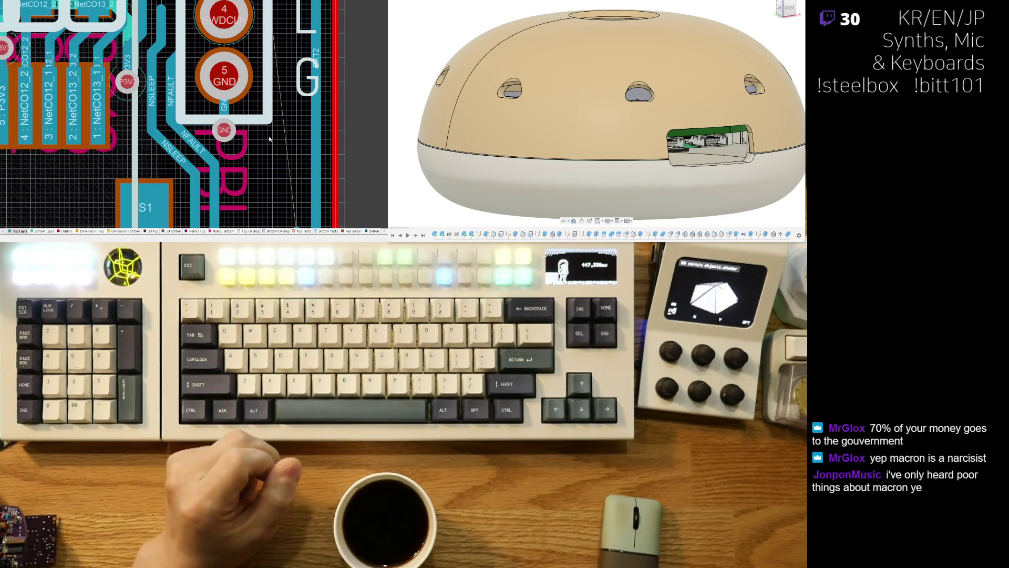
# Step: Straighten the EXT1 trace's diagonal and shift its vertical run left beside S1
pyautogui.moveTo(263, 216)
pyautogui.mouseDown(button='right')
pyautogui.moveTo(265, 149)
pyautogui.moveTo(280, 114)
pyautogui.mouseUp(button='right')
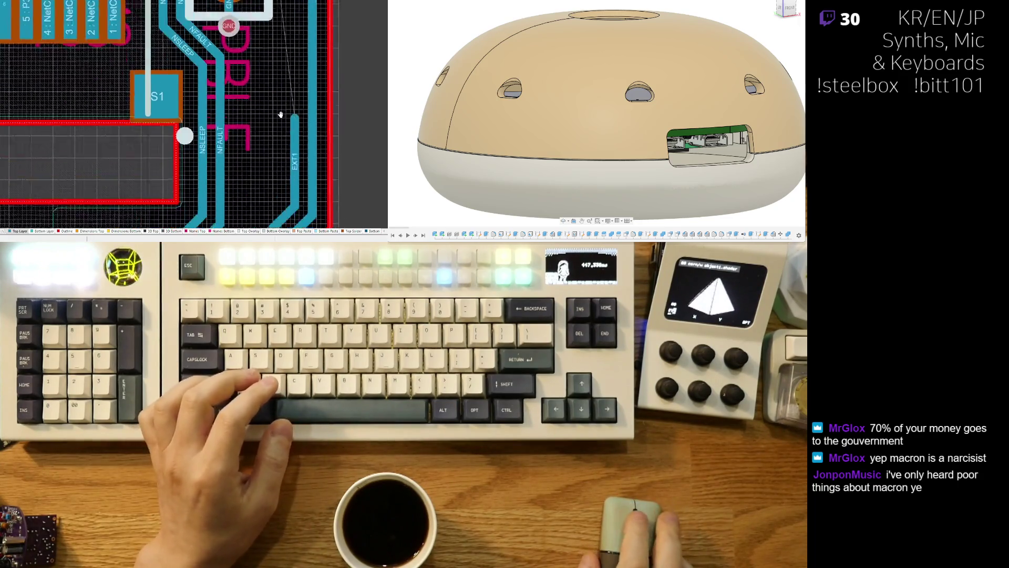
pyautogui.keyDown('ctrl'); pyautogui.scroll(-3, 276, 128); pyautogui.keyUp('ctrl')
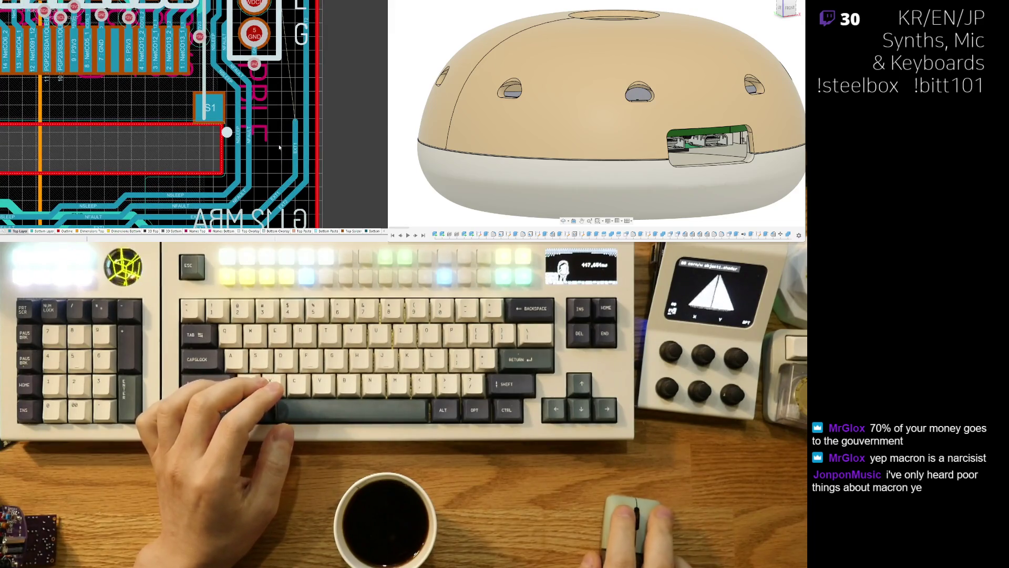
pyautogui.keyDown('ctrl'); pyautogui.scroll(2, 260, 210); pyautogui.keyUp('ctrl')
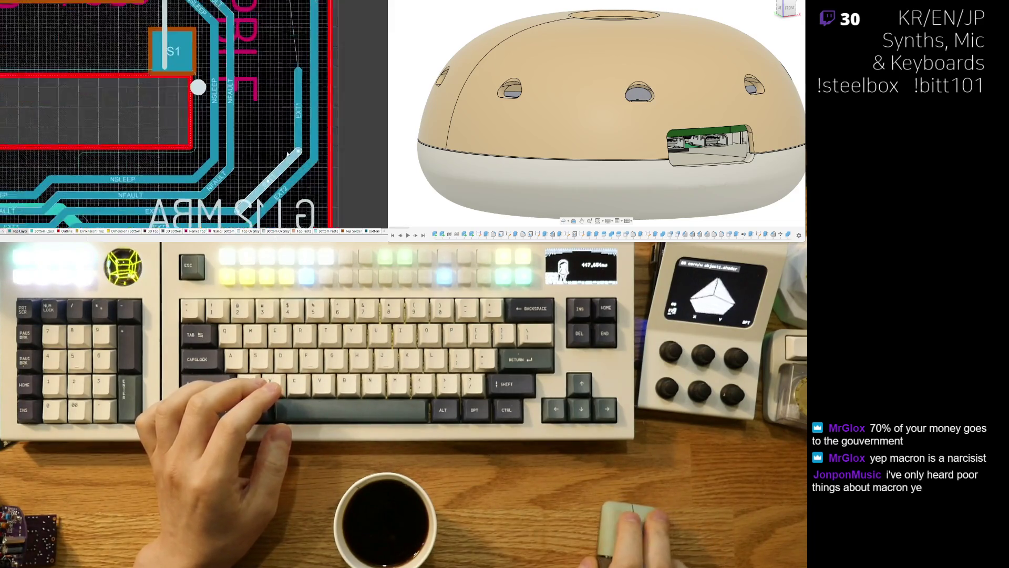
pyautogui.moveTo(268, 173)
pyautogui.mouseDown()
pyautogui.moveTo(247, 173)
pyautogui.moveTo(293, 186)
pyautogui.moveTo(268, 164)
pyautogui.mouseUp()
pyautogui.moveTo(301, 111); pyautogui.dragTo(243, 138)
pyautogui.keyDown('ctrl'); pyautogui.scroll(-3, 288, 130); pyautogui.keyUp('ctrl')
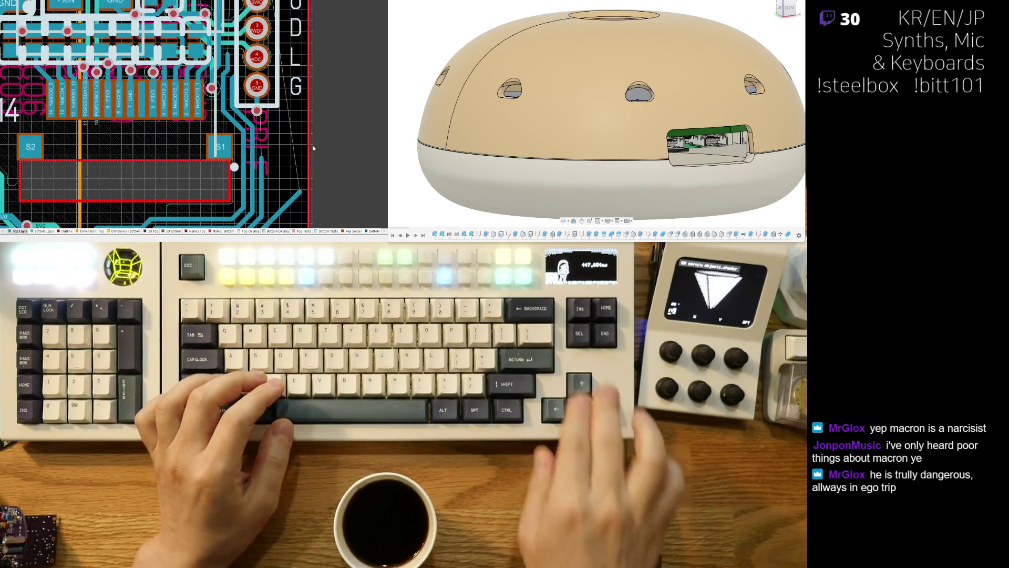
pyautogui.keyDown('ctrl'); pyautogui.scroll(2, 273, 103); pyautogui.keyUp('ctrl')
pyautogui.click(272, 103)
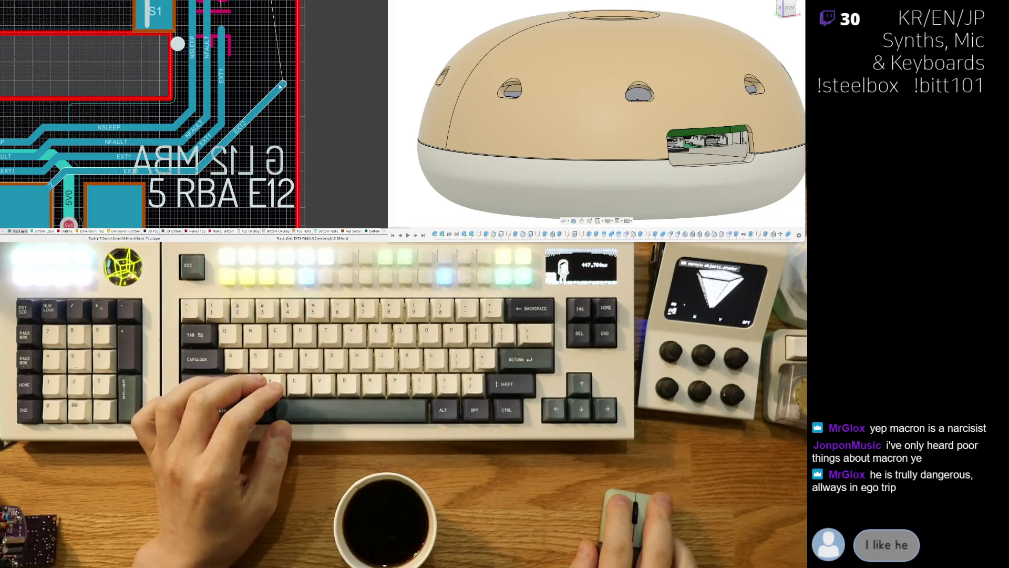
# Step: Drag EXT2 left into a vertical-plus-diagonal route beside EXT1 and extend its end upward
pyautogui.moveTo(284, 83); pyautogui.dragTo(237, 77)
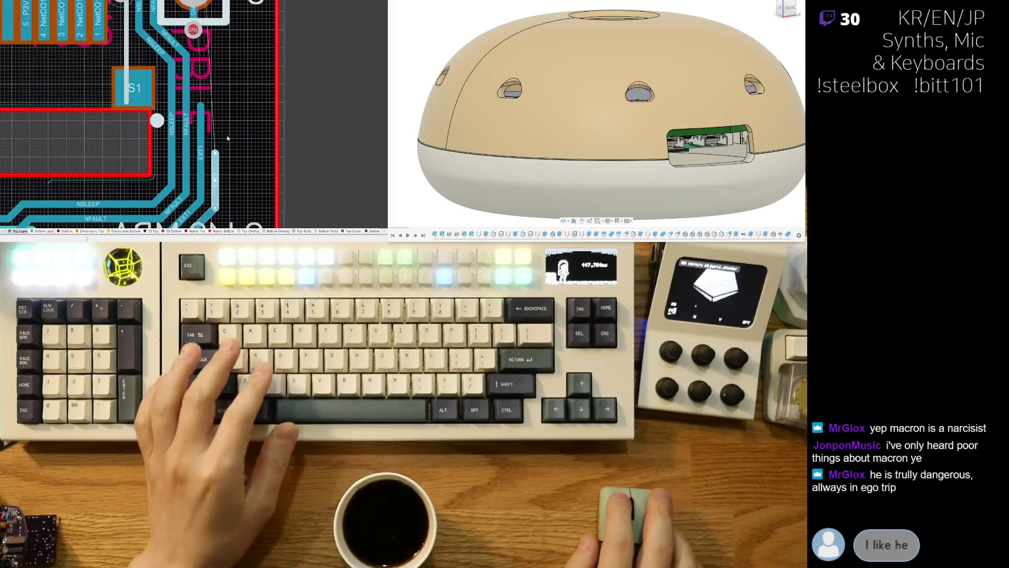
pyautogui.moveTo(236, 76); pyautogui.dragTo(215, 152, button='right')
pyautogui.click(201, 106)
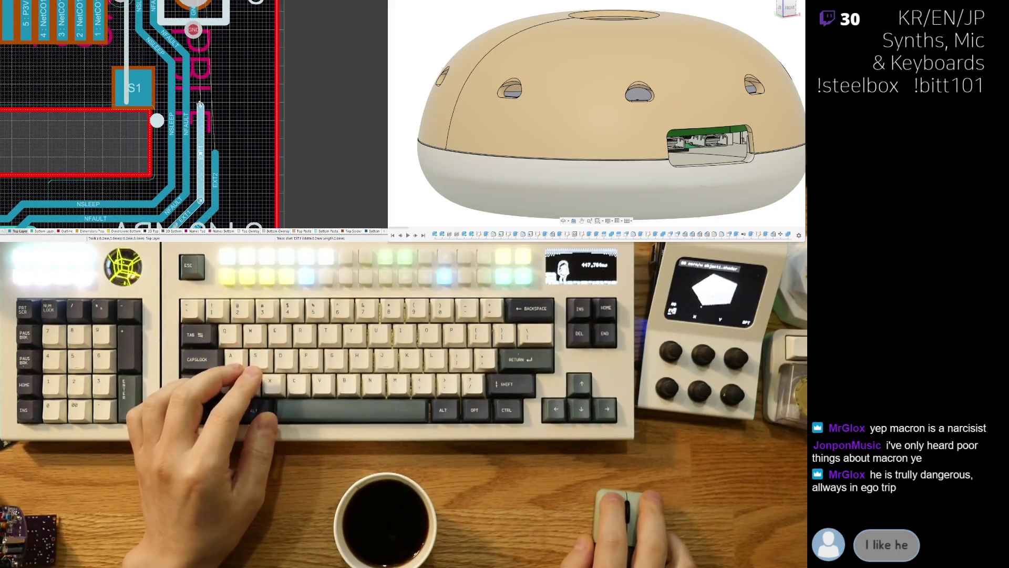
pyautogui.click(216, 38)
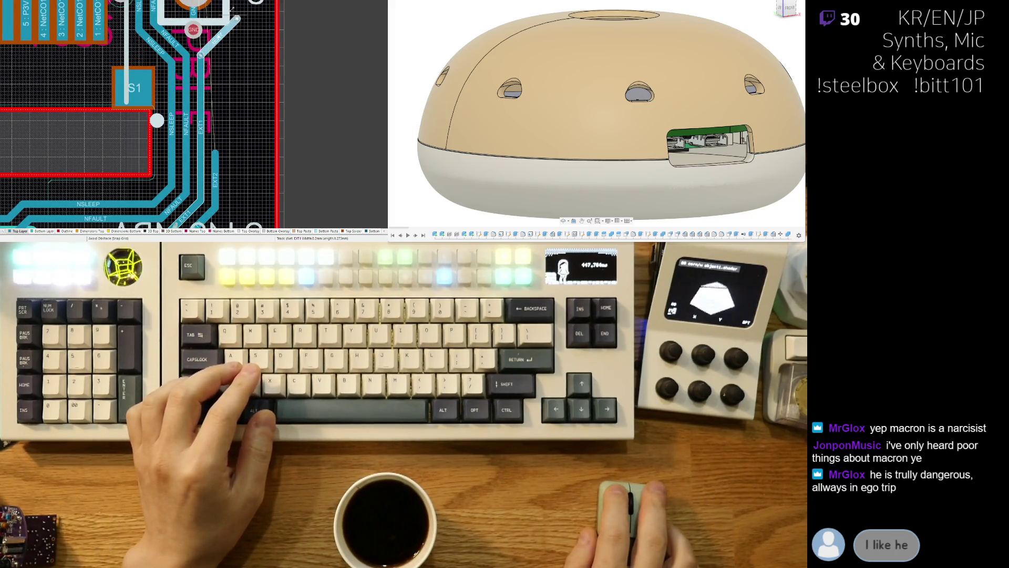
pyautogui.scroll(3, 232, 9)
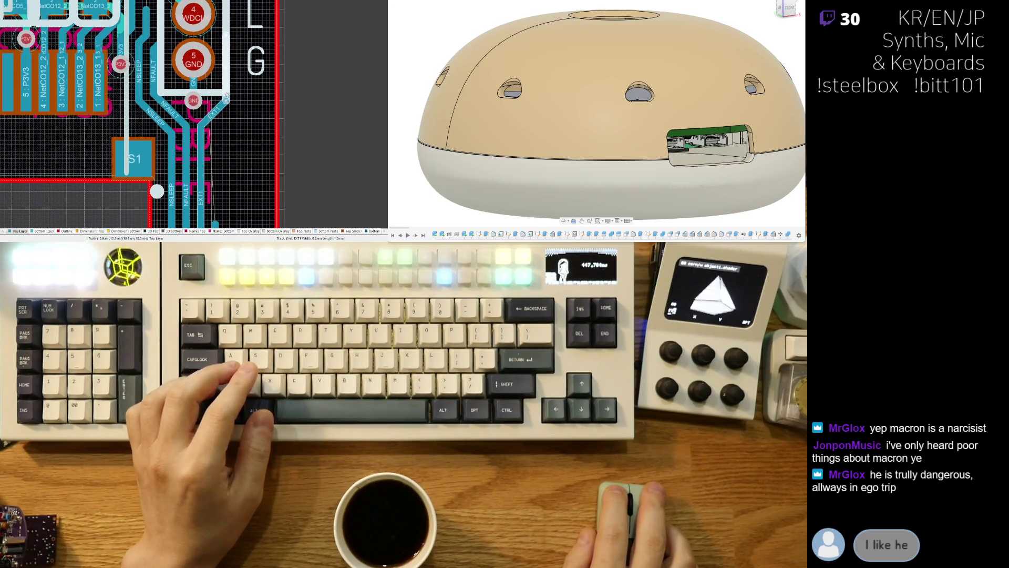
pyautogui.scroll(-3, 232, 147)
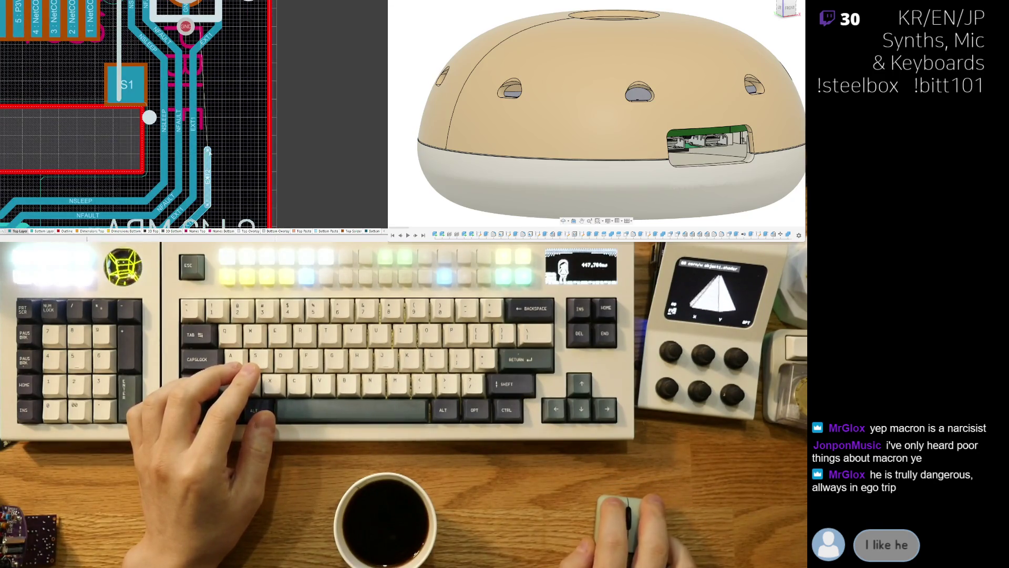
pyautogui.click(225, 41)
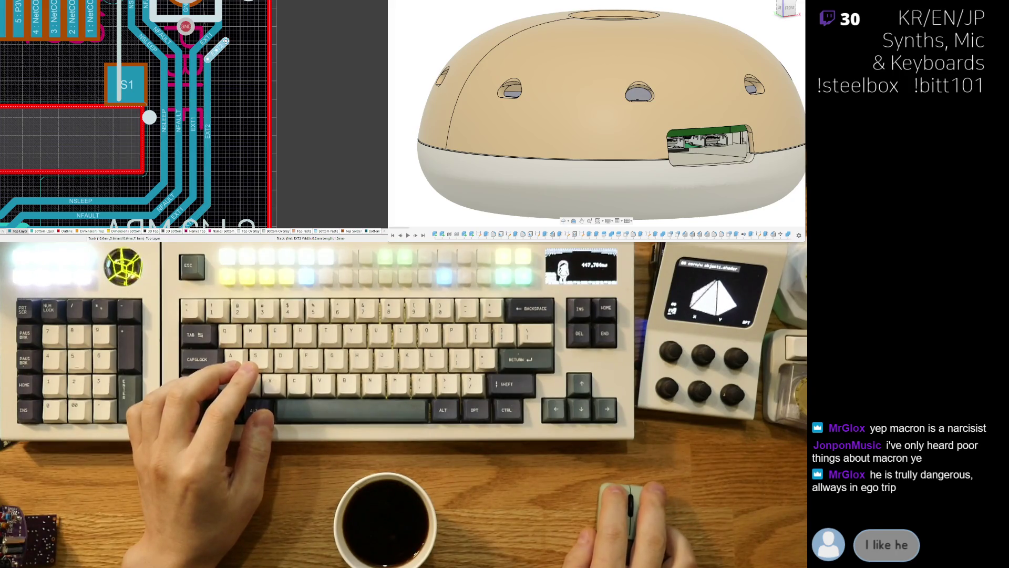
pyautogui.moveTo(233, 23); pyautogui.dragTo(209, 138, button='right')
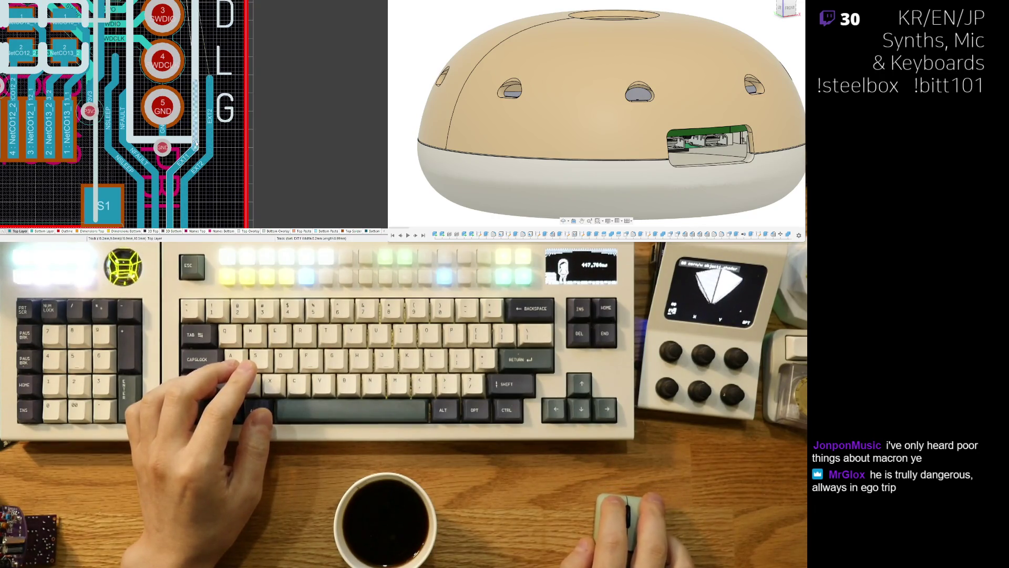
pyautogui.click(210, 79)
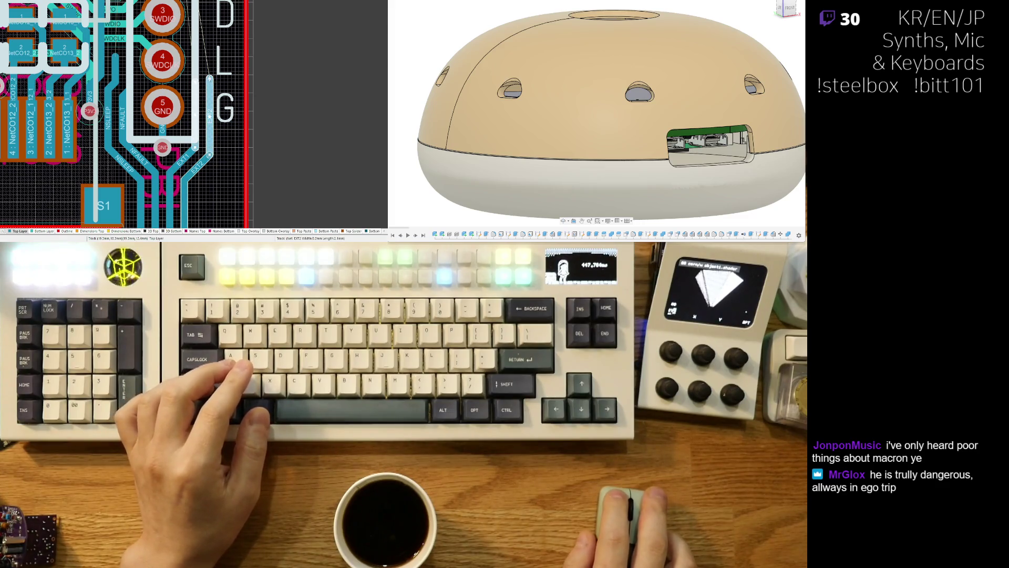
pyautogui.moveTo(210, 79)
pyautogui.mouseDown()
pyautogui.moveTo(210, 10)
pyautogui.moveTo(212, 57)
pyautogui.mouseUp()
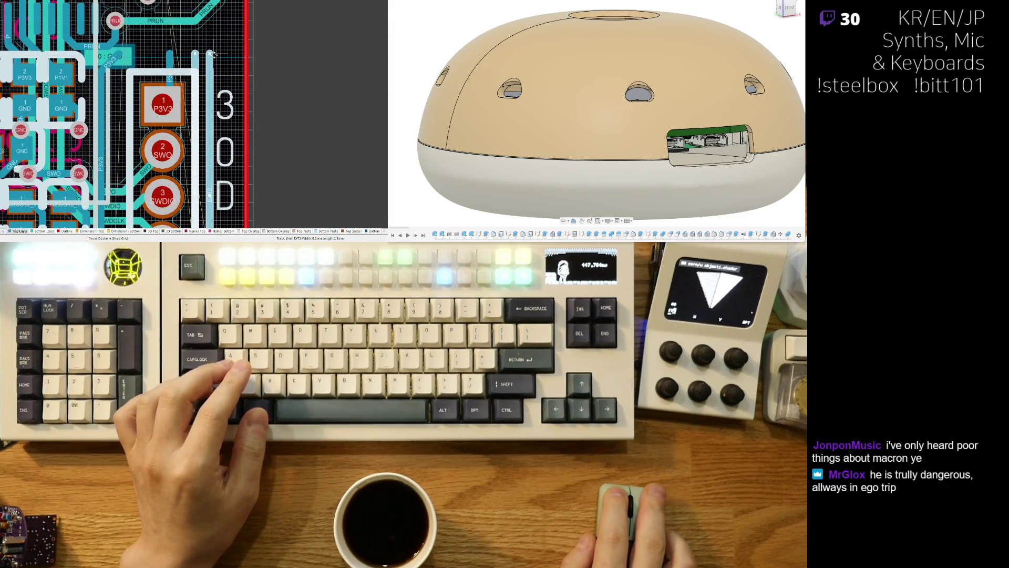
# Step: Clear the selection, zoom to the SWD header, and place the first vertical NSLEEP segment
pyautogui.click(286, 73)
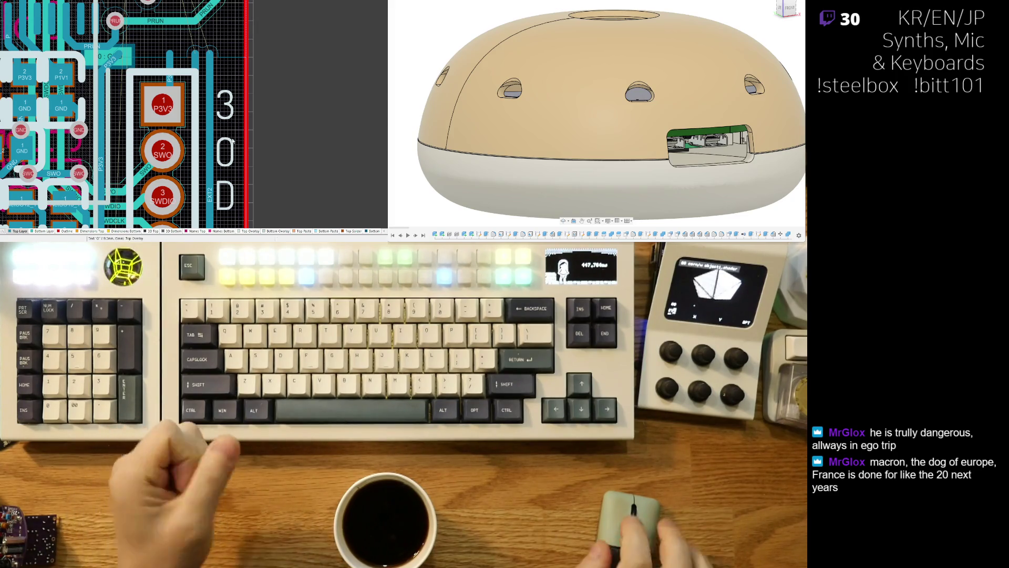
pyautogui.keyDown('ctrl'); pyautogui.scroll(-3, 189, 133); pyautogui.keyUp('ctrl')
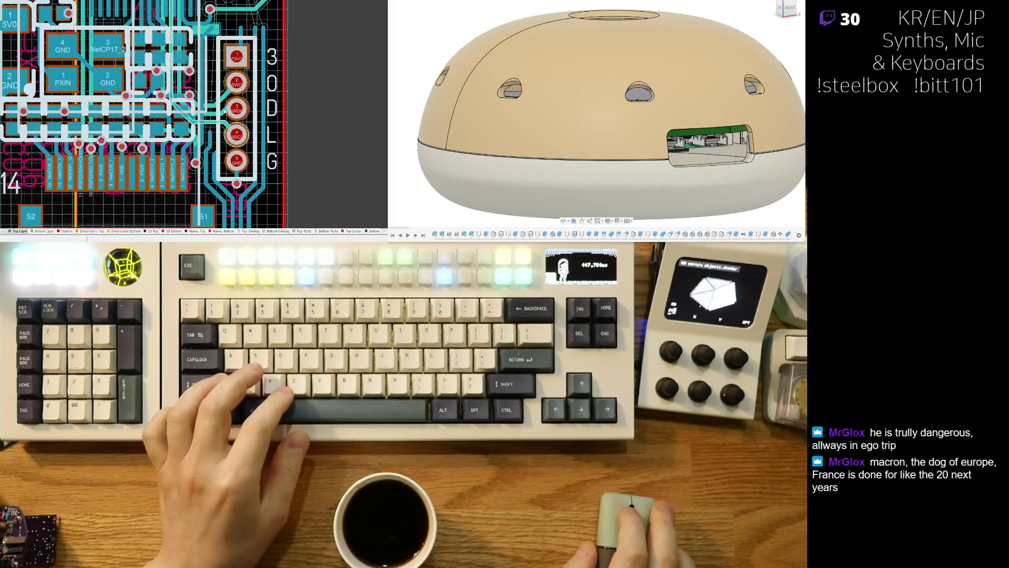
pyautogui.keyDown('ctrl'); pyautogui.scroll(3, 199, 109); pyautogui.keyUp('ctrl')
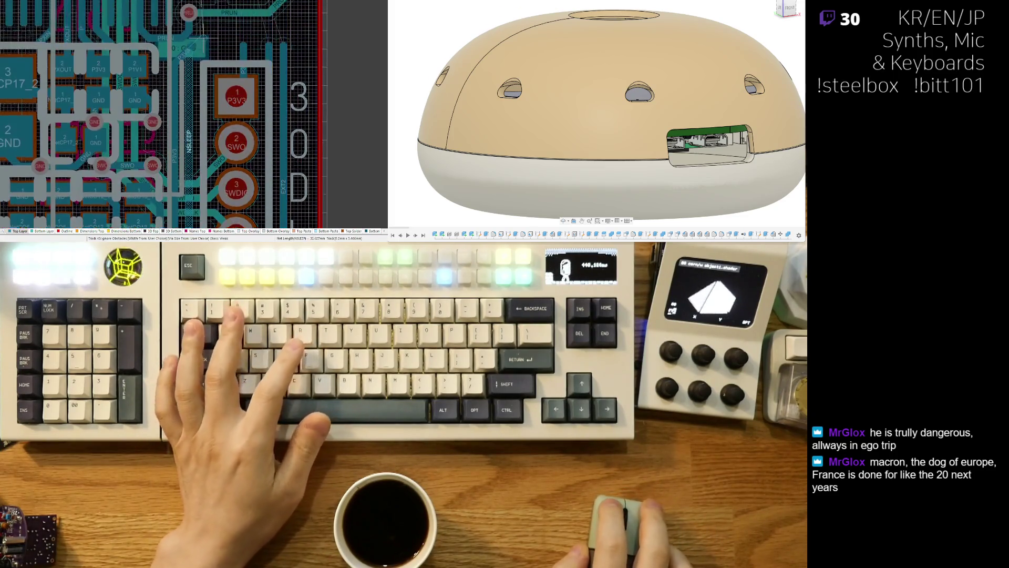
pyautogui.keyDown('ctrl'); pyautogui.scroll(2, 198, 108); pyautogui.keyUp('ctrl')
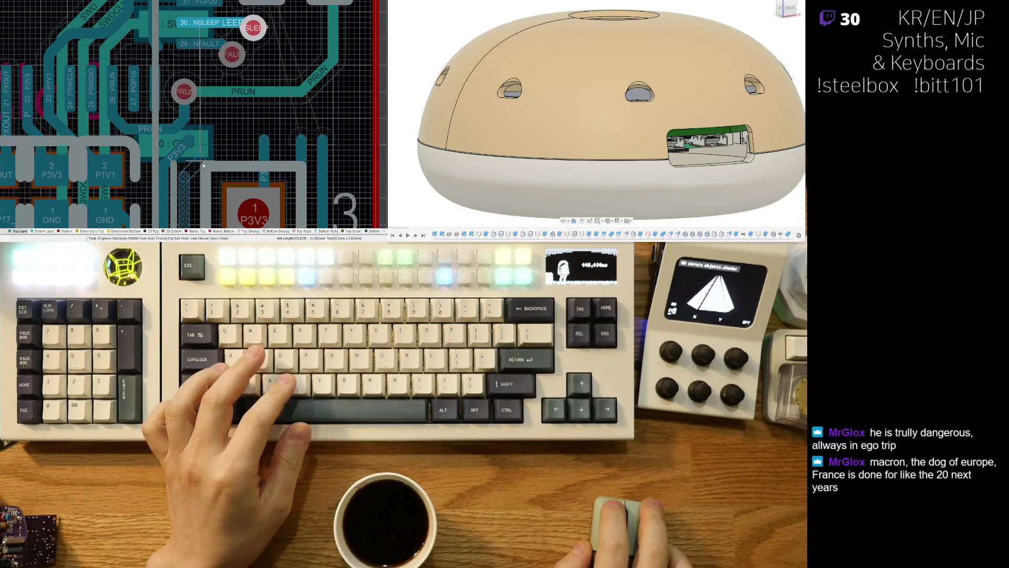
pyautogui.click(203, 162)
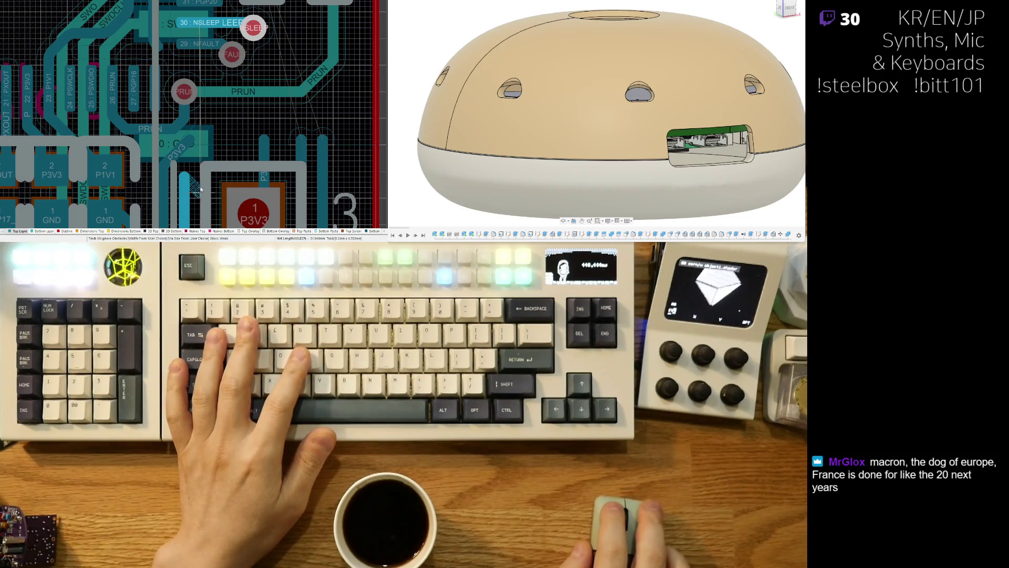
pyautogui.press('3')
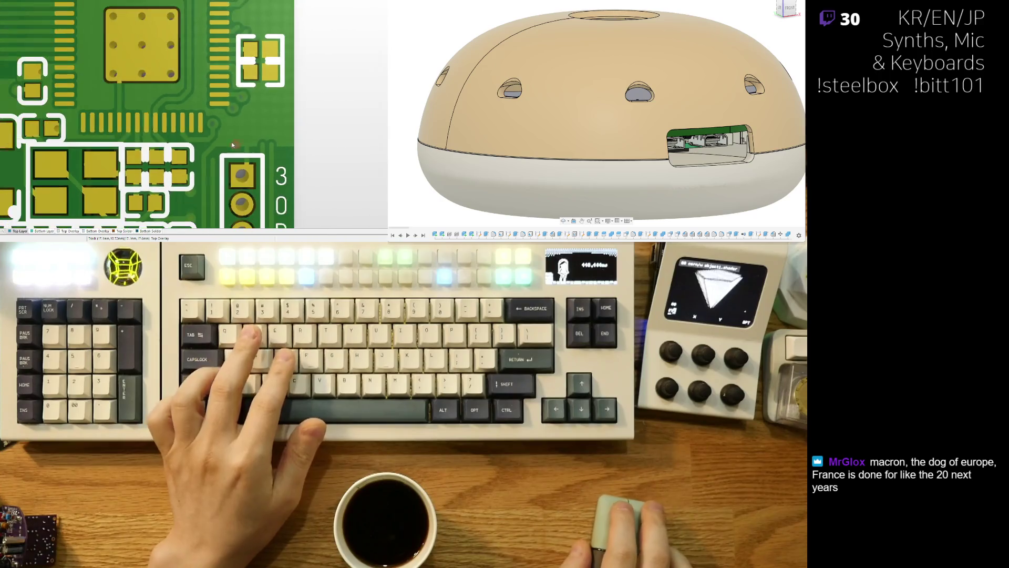
pyautogui.press('v')
pyautogui.press('b')
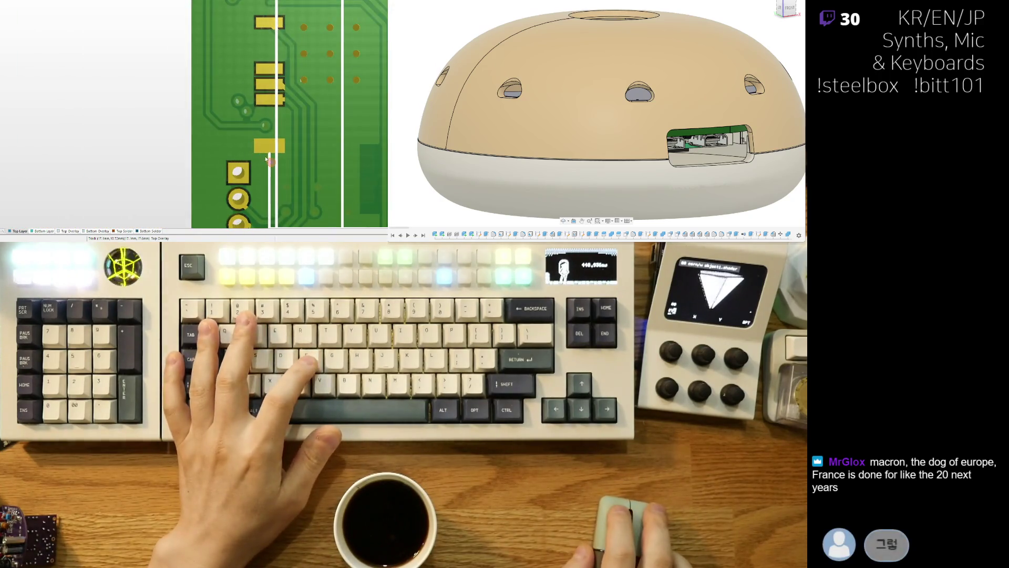
pyautogui.keyDown('ctrl'); pyautogui.scroll(-5, 211, 128); pyautogui.keyUp('ctrl')
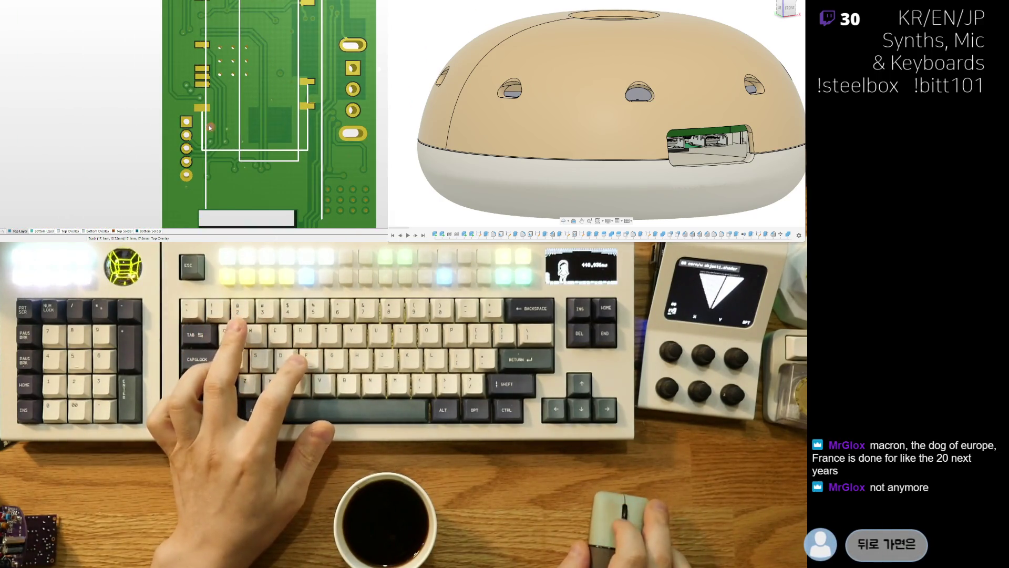
pyautogui.press('2')
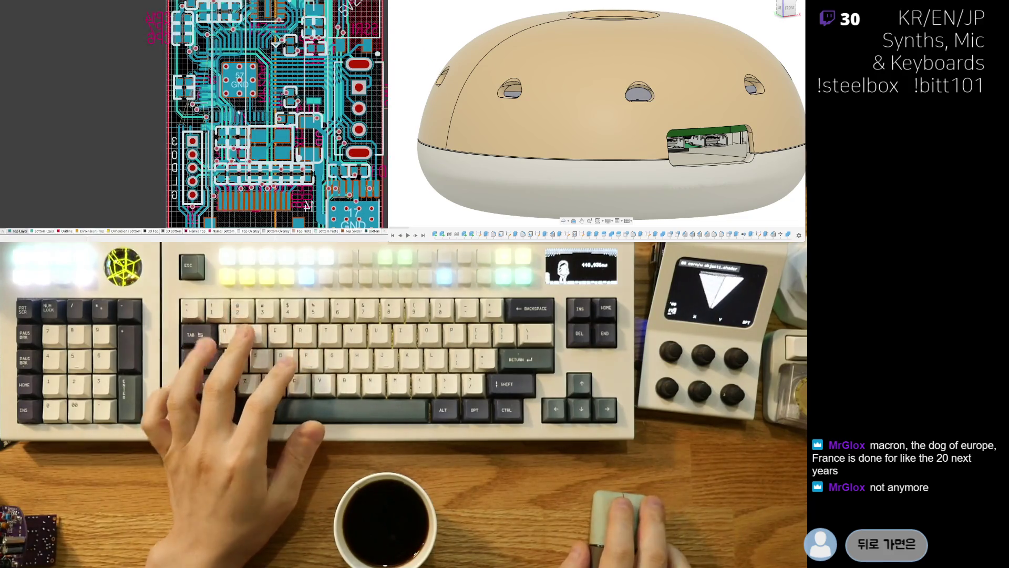
pyautogui.keyDown('ctrl'); pyautogui.scroll(5, 238, 112); pyautogui.keyUp('ctrl')
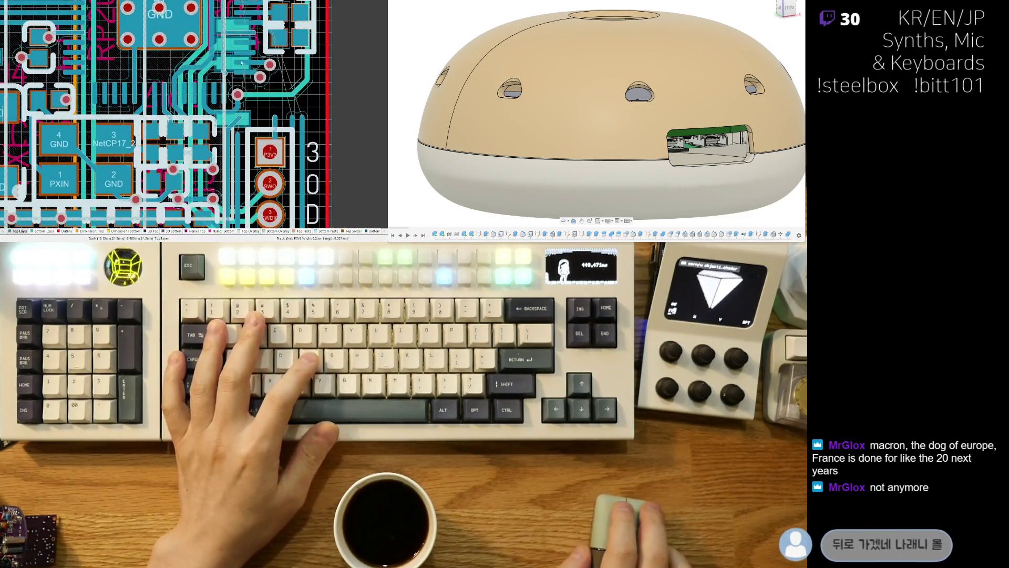
# Step: Route the NFAULT track with Ctrl+W upward past the SWO and P3V3 connector pads
pyautogui.keyDown('ctrl'); pyautogui.scroll(4, 241, 63); pyautogui.keyUp('ctrl')
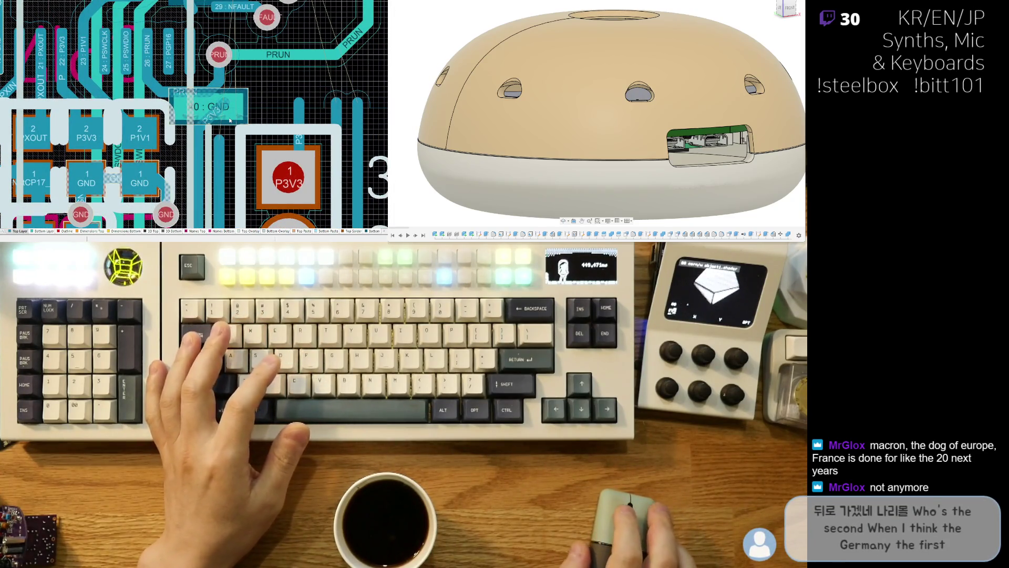
pyautogui.scroll(-2, 210, 131)
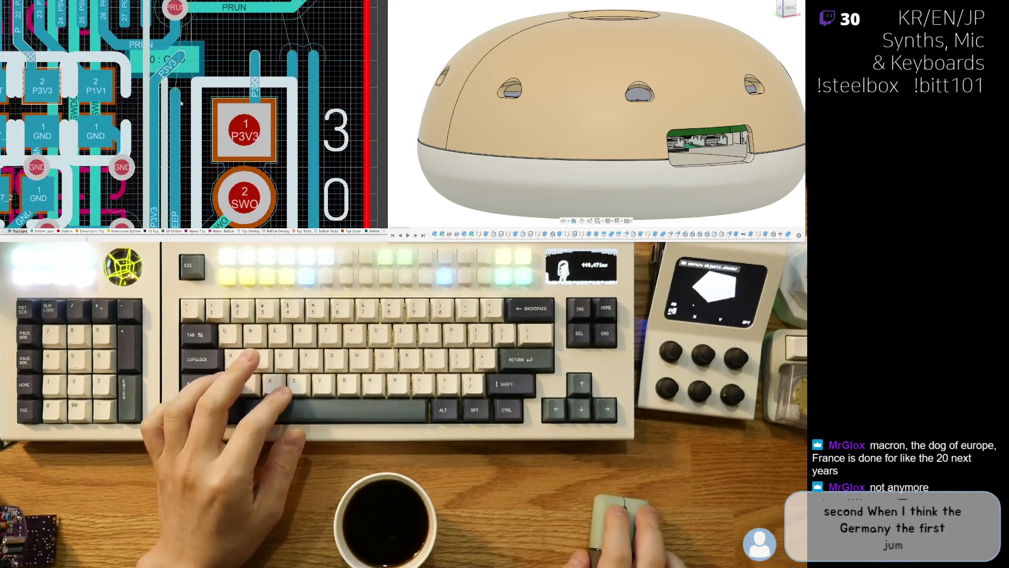
pyautogui.scroll(-3, 194, 166)
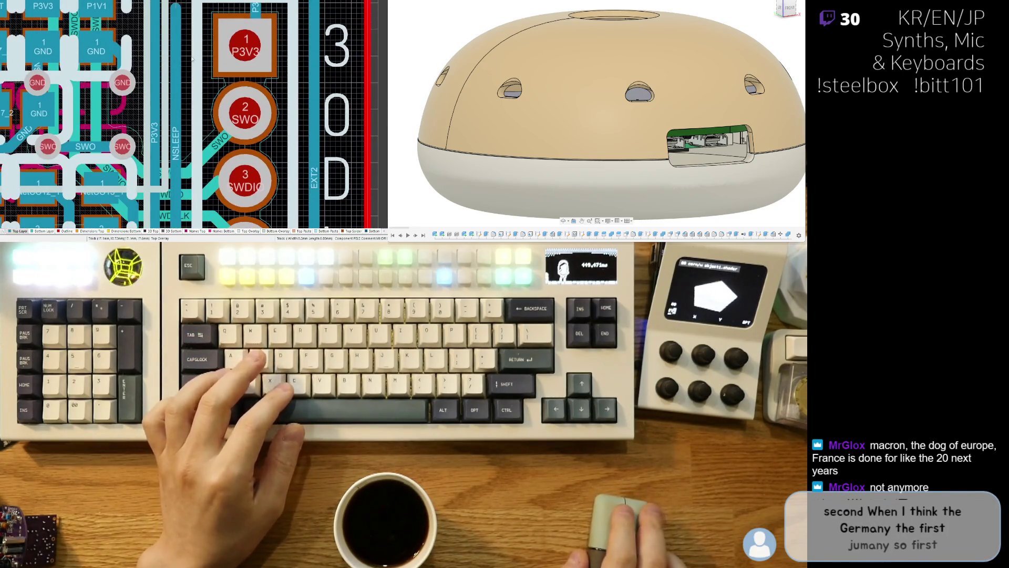
pyautogui.scroll(-3, 200, 105)
pyautogui.scroll(-3, 201, 59)
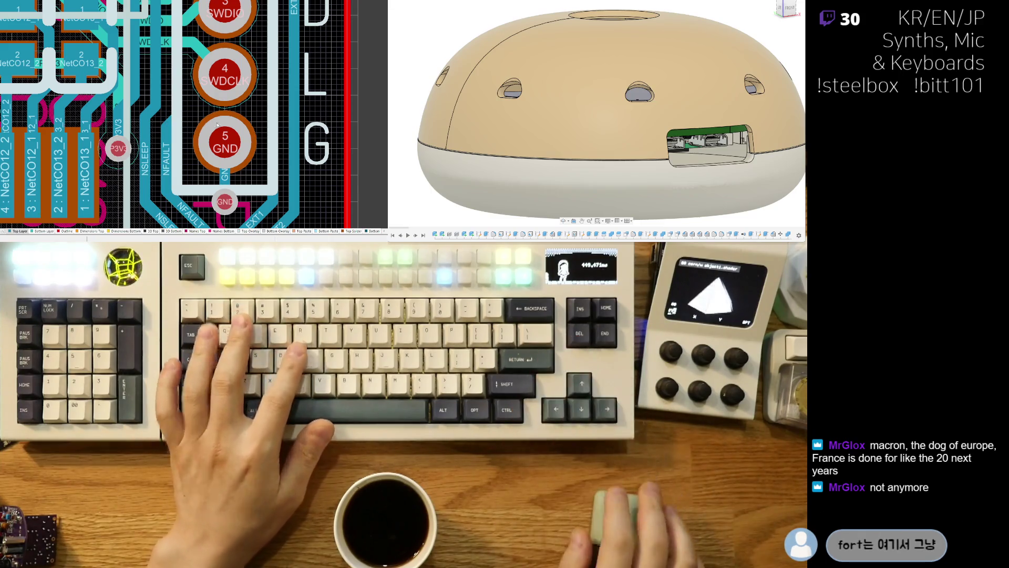
pyautogui.scroll(2, 165, 141)
pyautogui.hotkey('ctrl', 'w')
pyautogui.click(165, 140)
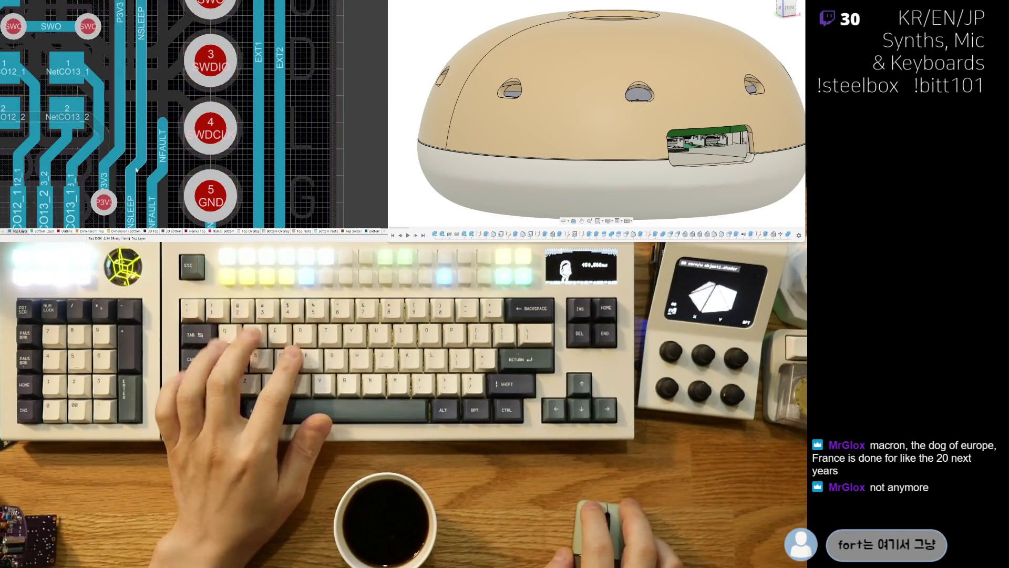
pyautogui.scroll(6, 161, 142)
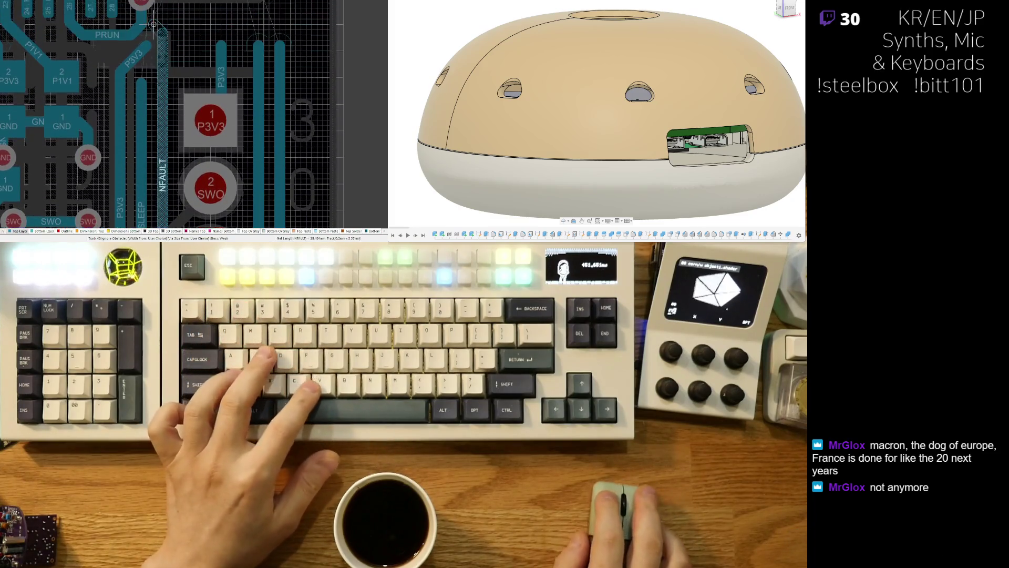
pyautogui.scroll(-2, 157, 158)
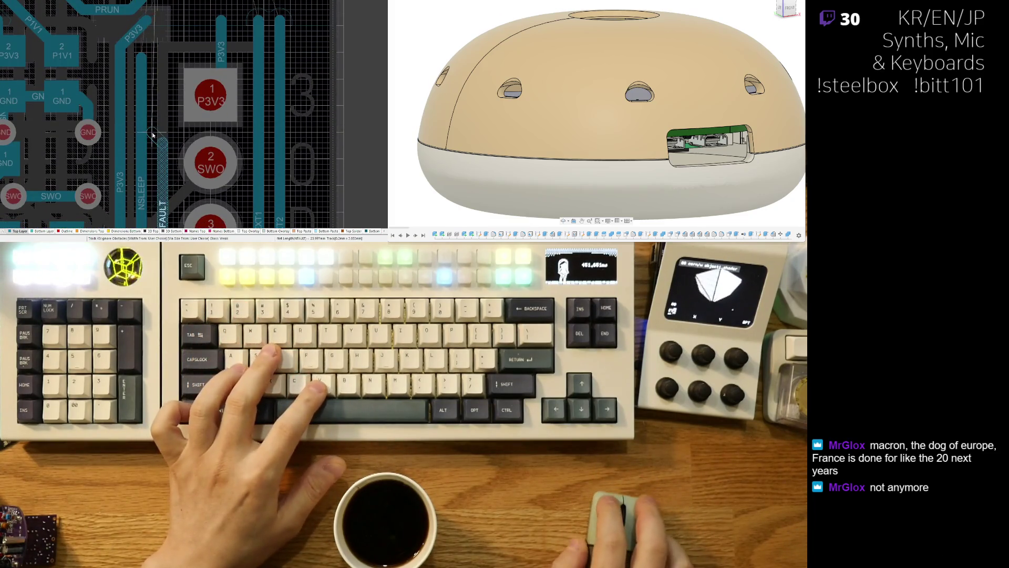
pyautogui.click(189, 40)
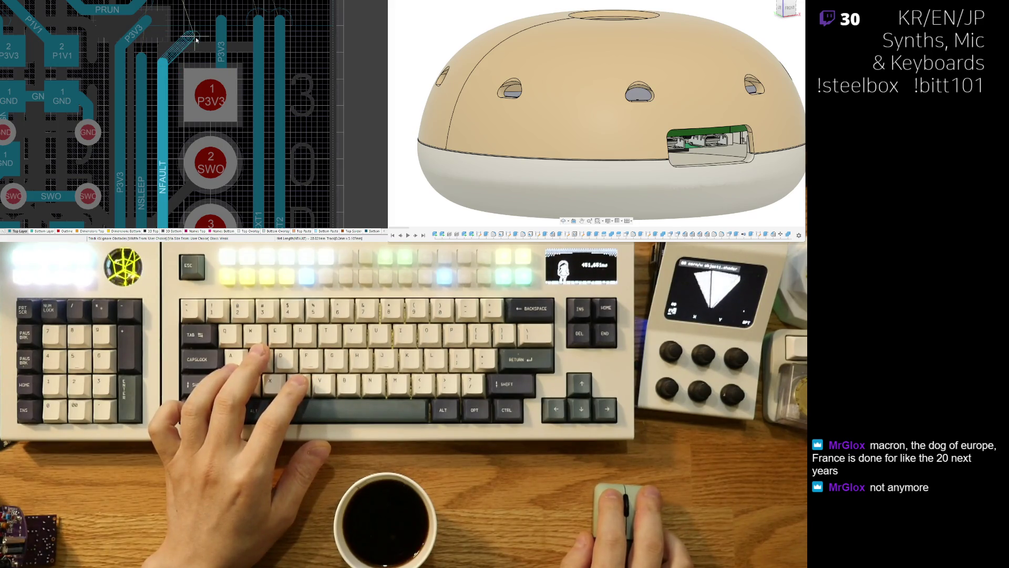
pyautogui.click(199, 38)
pyautogui.rightClick(224, 51)
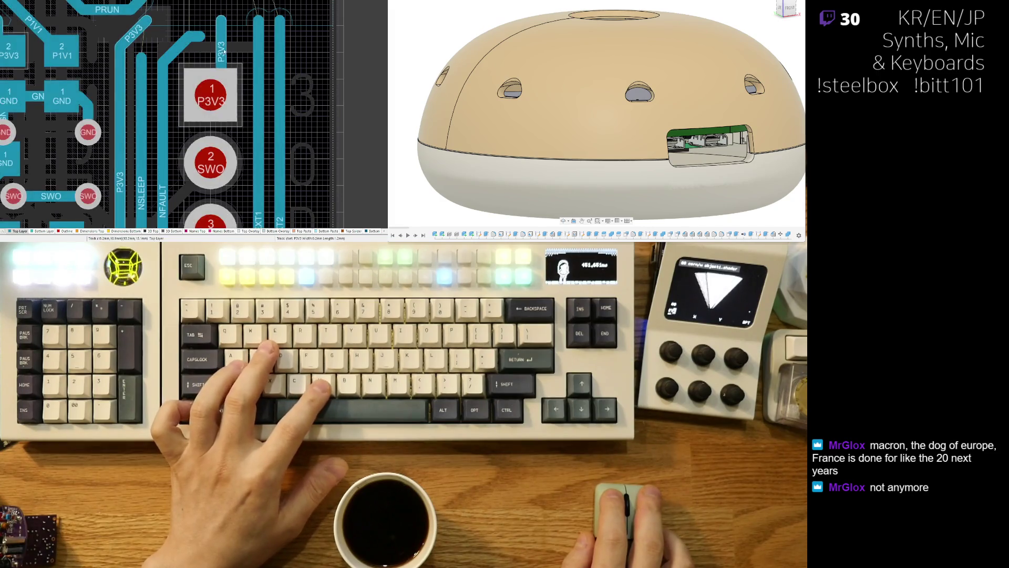
# Step: Extend the NFAULT track end to its via beside the P3V3 pad with a short diagonal segment
pyautogui.moveTo(223, 51); pyautogui.dragTo(163, 100, button='right')
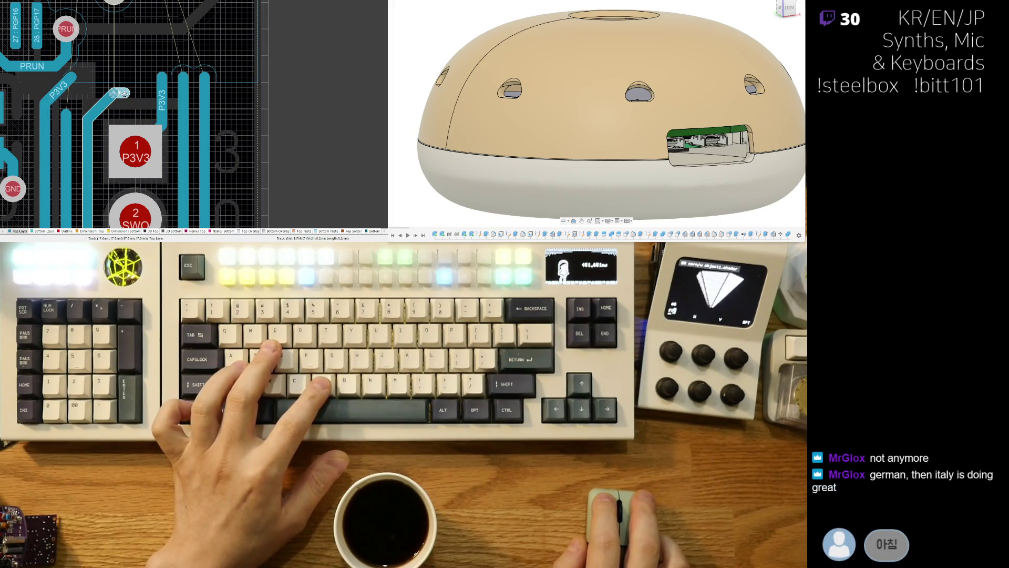
pyautogui.moveTo(125, 93); pyautogui.dragTo(135, 93)
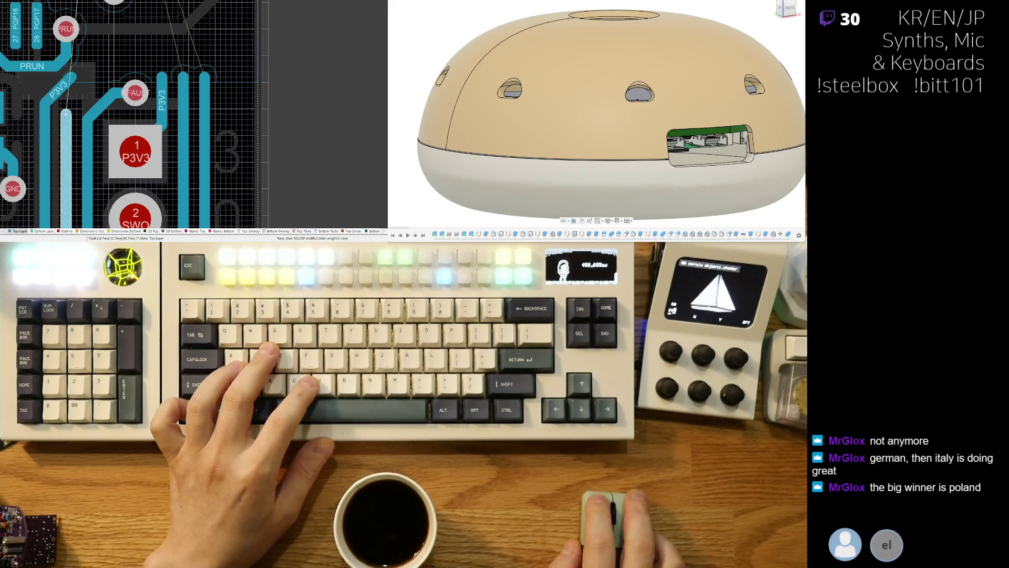
pyautogui.click(82, 97)
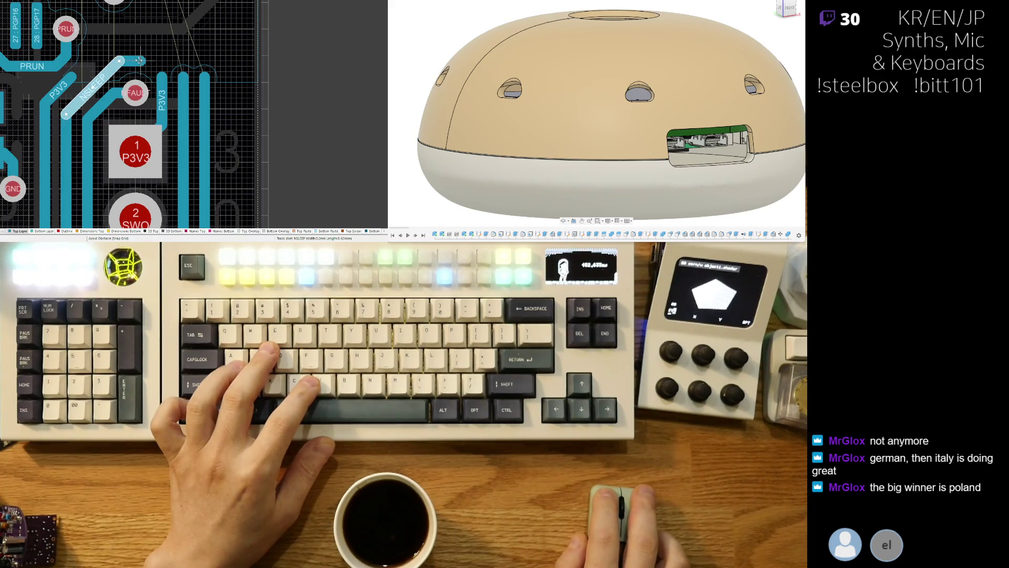
pyautogui.keyDown('ctrl'); pyautogui.scroll(-3, 65, 114); pyautogui.keyUp('ctrl')
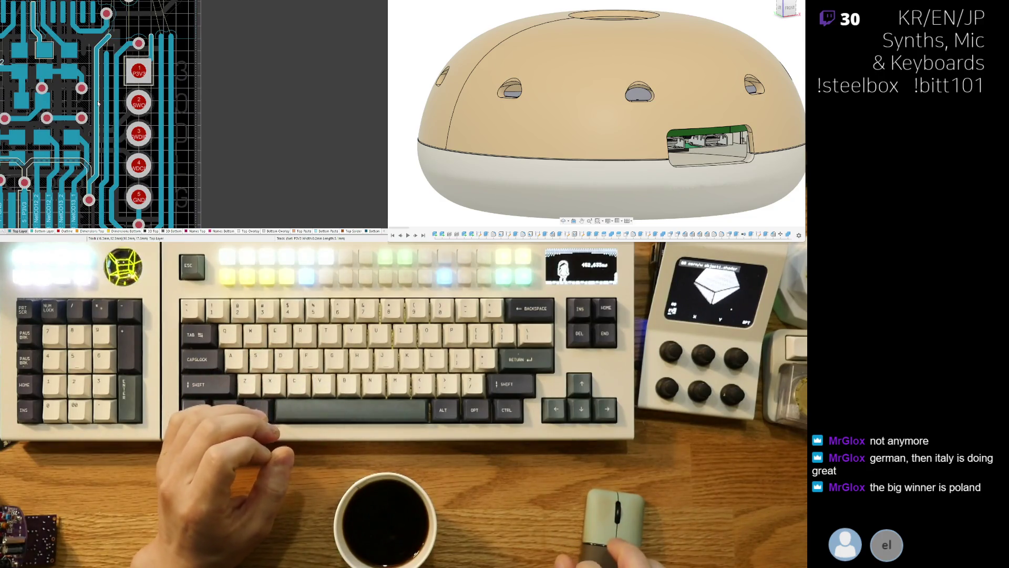
# Step: Box-select the old NFAULT segment and via and delete them
pyautogui.keyDown('ctrl'); pyautogui.scroll(3, 92, 123); pyautogui.keyUp('ctrl')
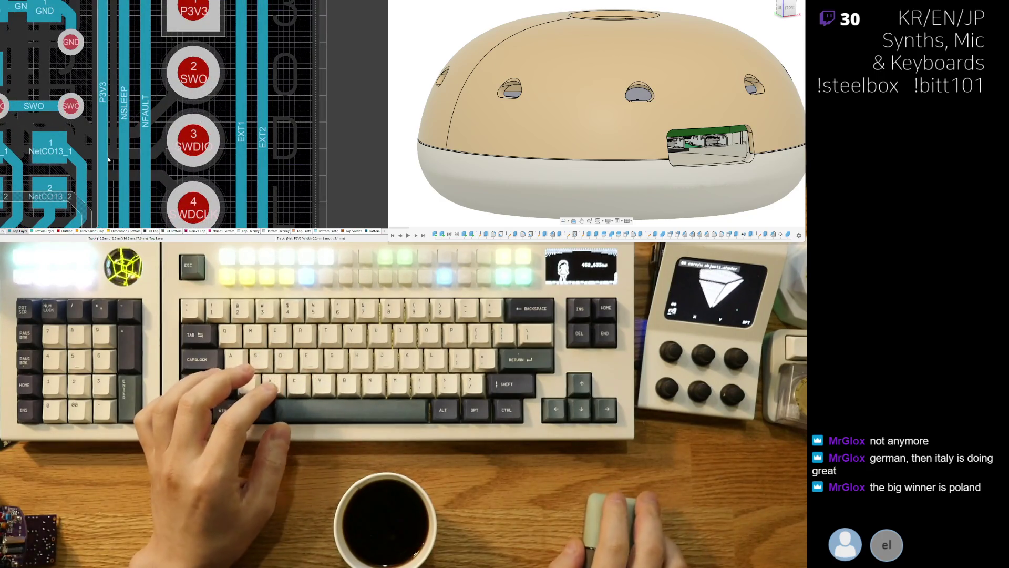
pyautogui.keyDown('ctrl'); pyautogui.scroll(-2, 93, 158); pyautogui.keyUp('ctrl')
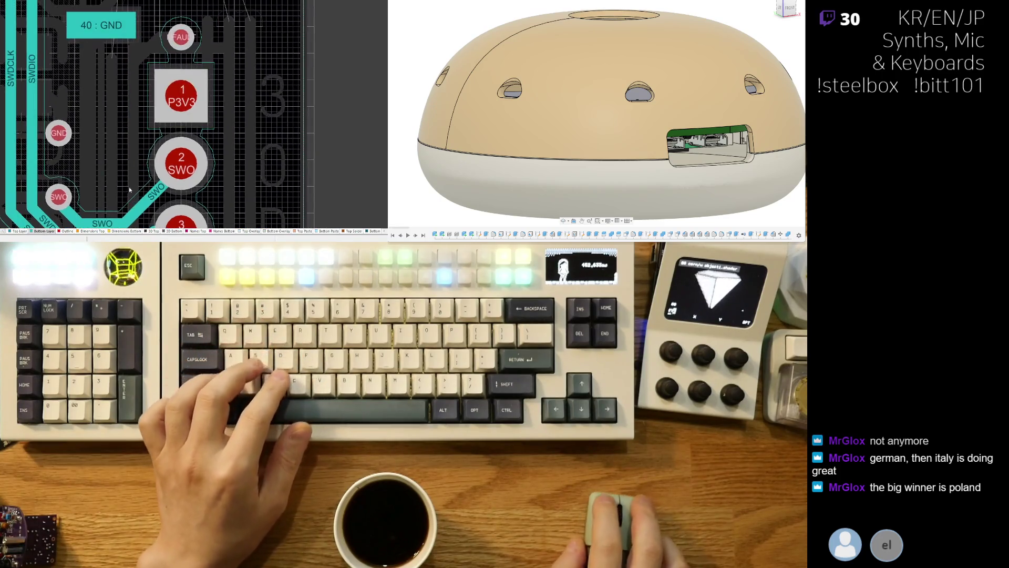
pyautogui.scroll(2, 129, 187)
pyautogui.keyDown('ctrl'); pyautogui.scroll(2, 149, 158); pyautogui.keyUp('ctrl')
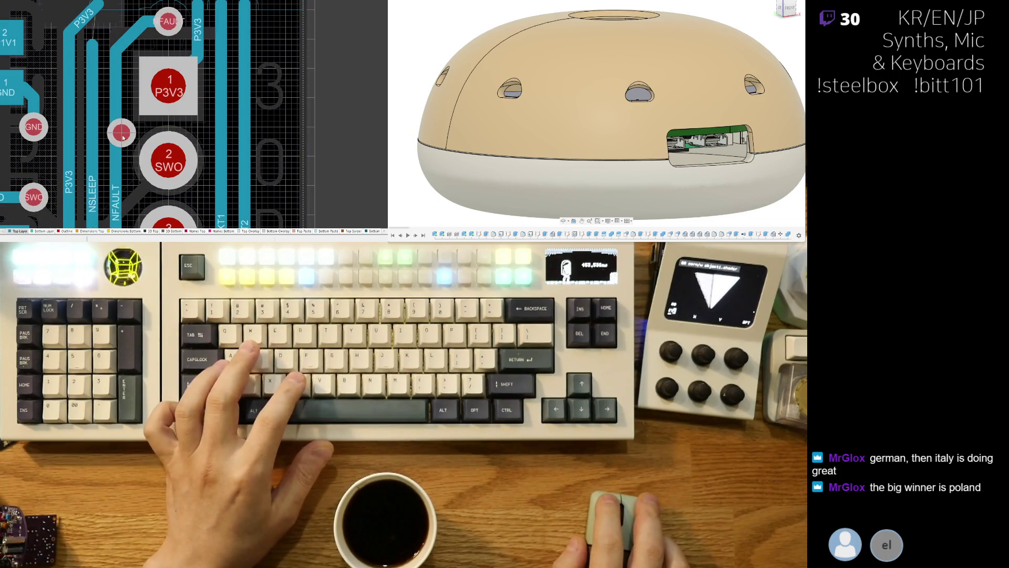
pyautogui.keyDown('ctrl'); pyautogui.scroll(-3, 121, 135); pyautogui.keyUp('ctrl')
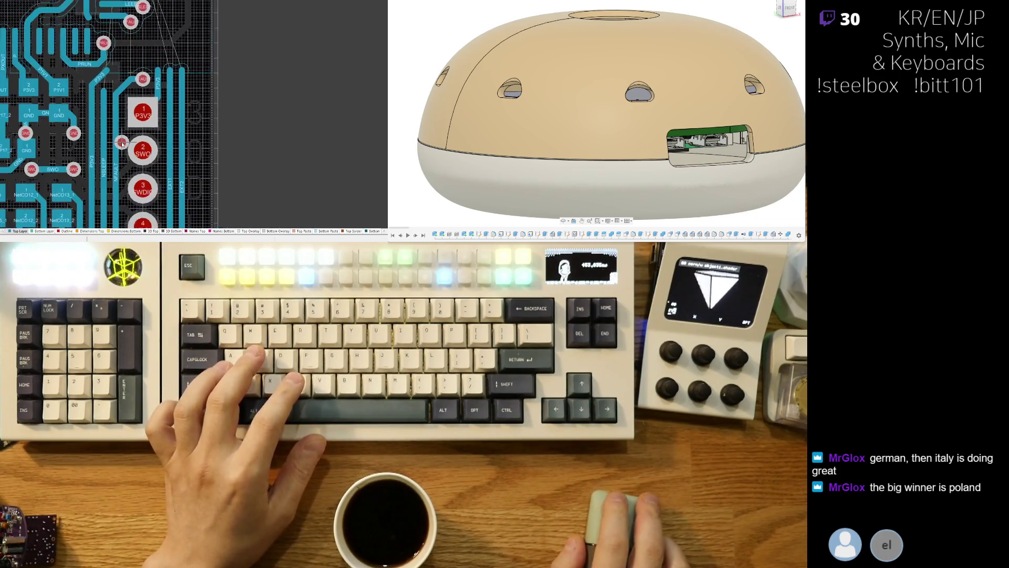
pyautogui.keyDown('ctrl'); pyautogui.scroll(1, 152, 131); pyautogui.keyUp('ctrl')
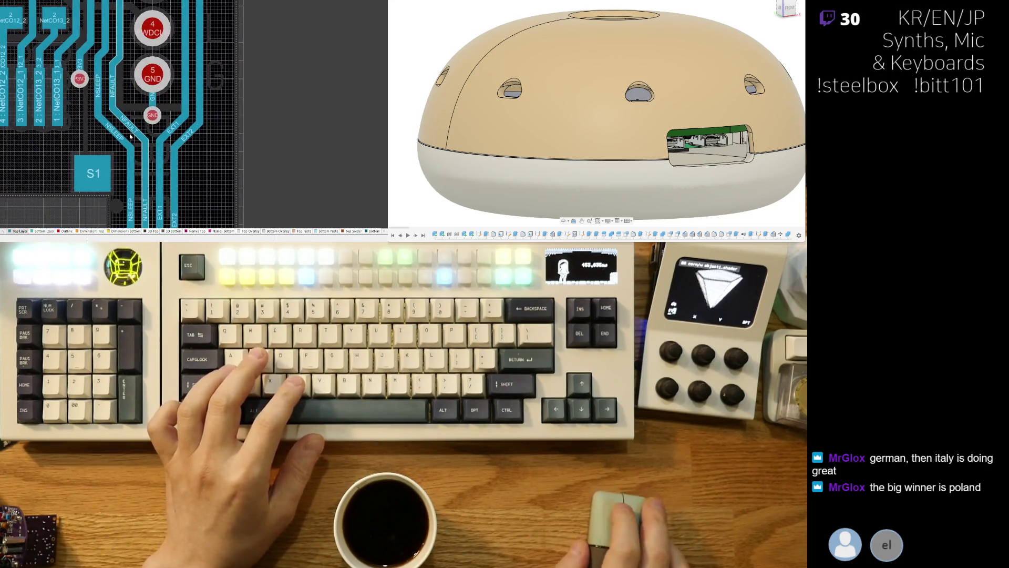
pyautogui.keyDown('ctrl'); pyautogui.scroll(2, 150, 147); pyautogui.keyUp('ctrl')
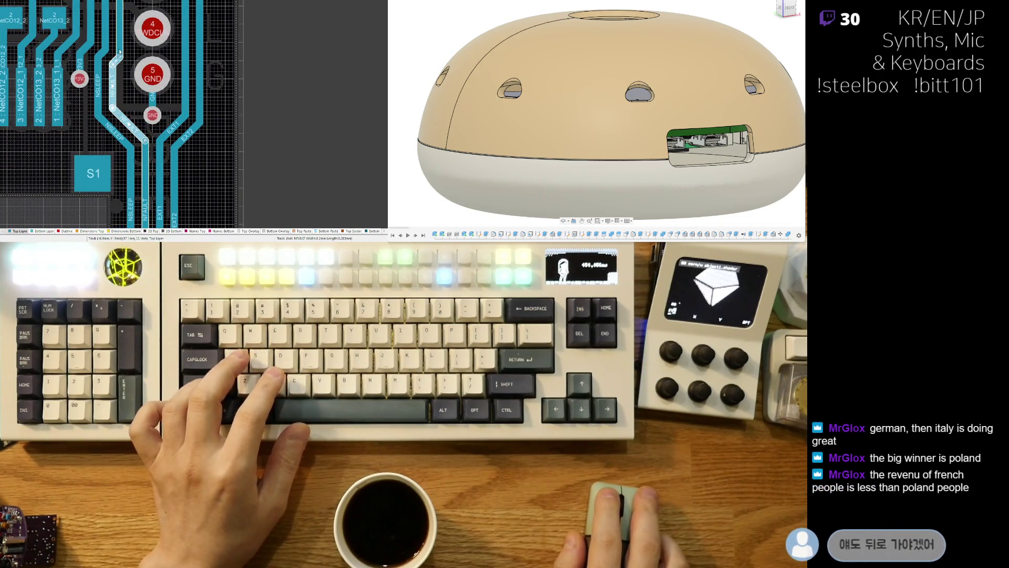
pyautogui.scroll(3, 133, 98)
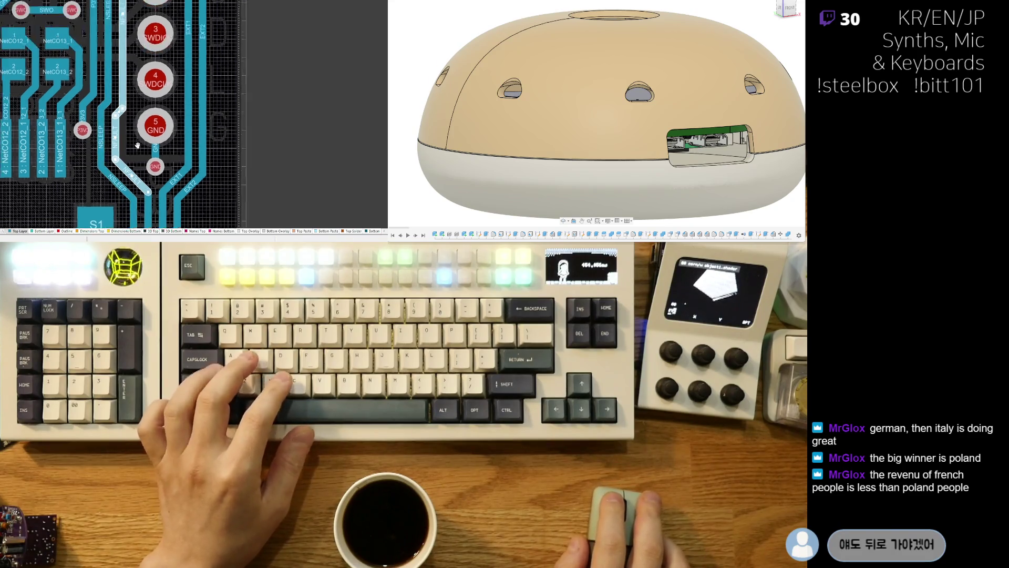
pyautogui.scroll(2, 138, 170)
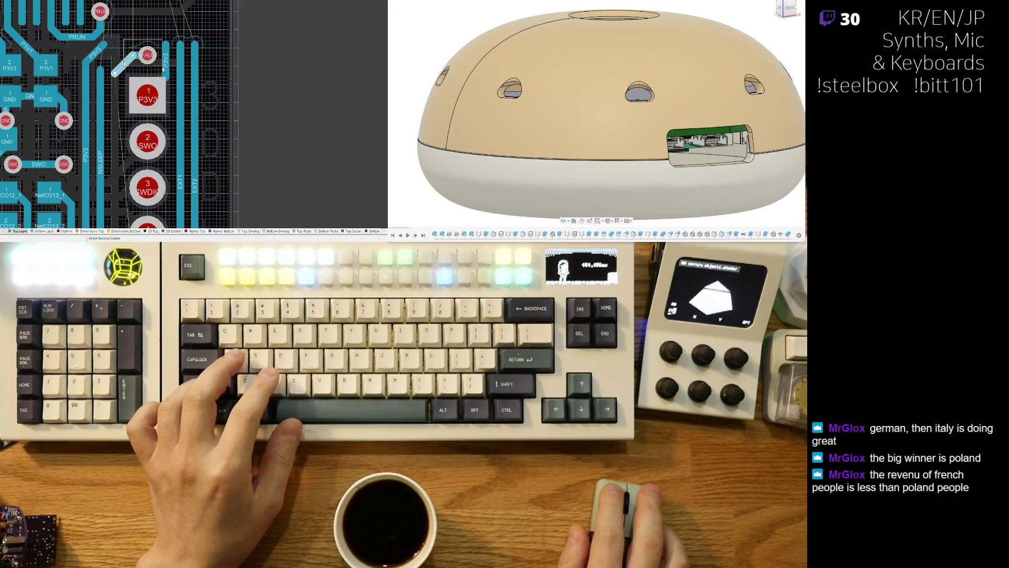
pyautogui.click(163, 69)
pyautogui.press('Delete')
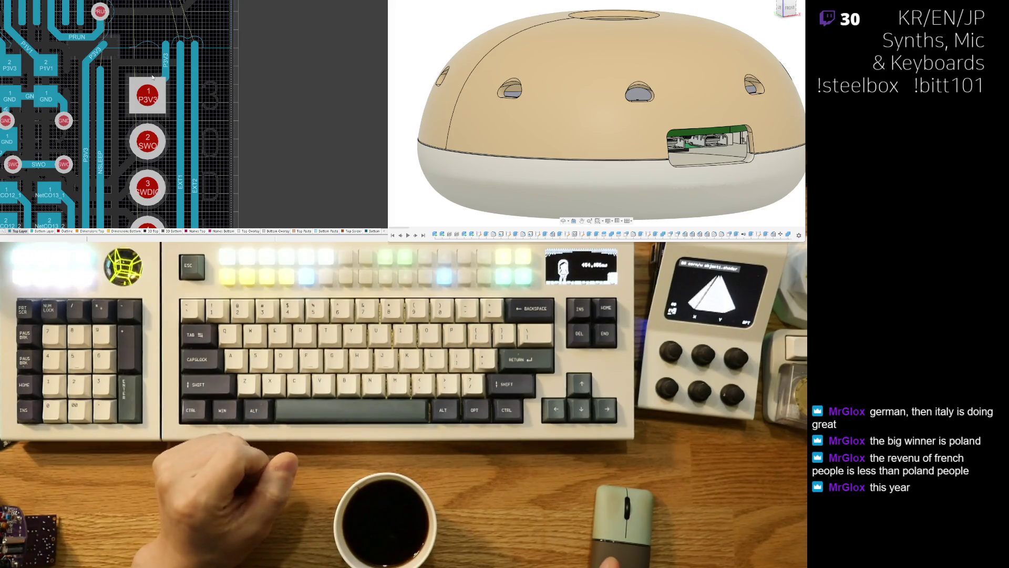
# Step: Move the NSLEEP track up, end it with a new via, and nudge the P3V3 track right
pyautogui.scroll(-4, 135, 115)
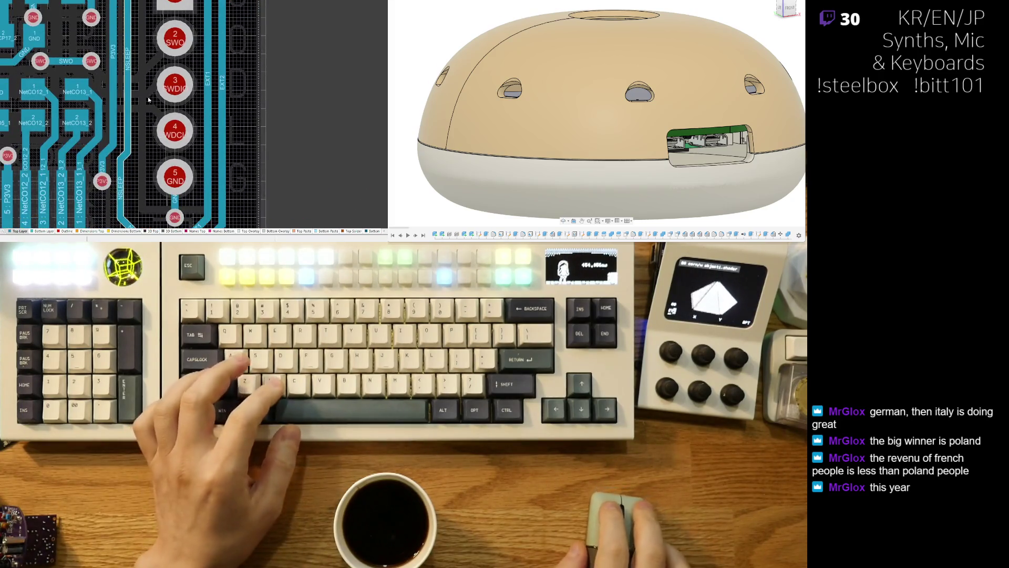
pyautogui.scroll(2, 135, 114)
pyautogui.moveTo(164, 141)
pyautogui.mouseDown()
pyautogui.moveTo(172, 147)
pyautogui.moveTo(150, 113)
pyautogui.moveTo(152, 85)
pyautogui.moveTo(164, 89)
pyautogui.moveTo(163, 109)
pyautogui.mouseUp()
pyautogui.scroll(5, 161, 131)
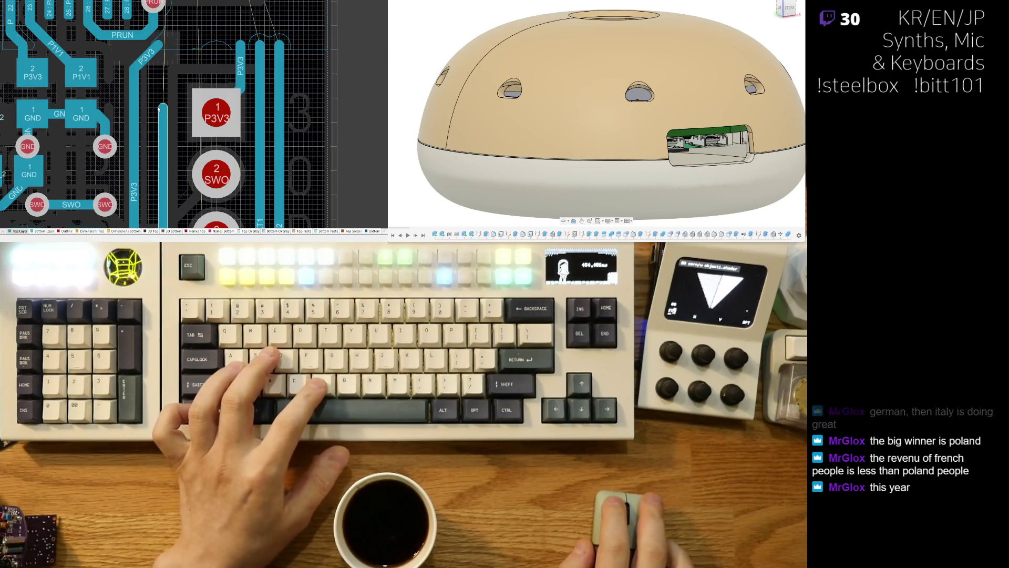
pyautogui.press('p')
pyautogui.press('v')
pyautogui.click(163, 111)
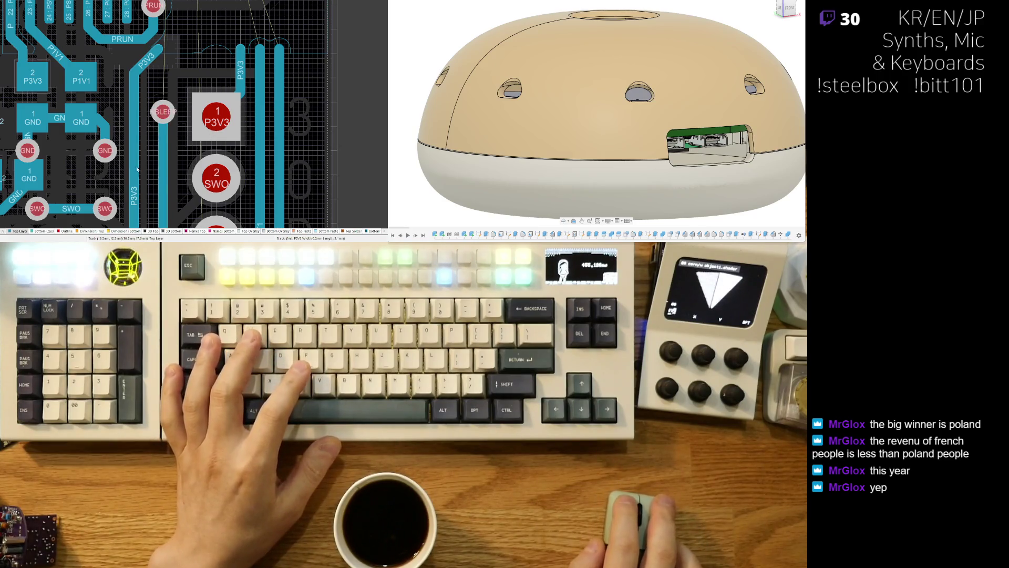
pyautogui.moveTo(127, 188); pyautogui.dragTo(159, 119, button='right')
pyautogui.moveTo(166, 131); pyautogui.dragTo(169, 131)
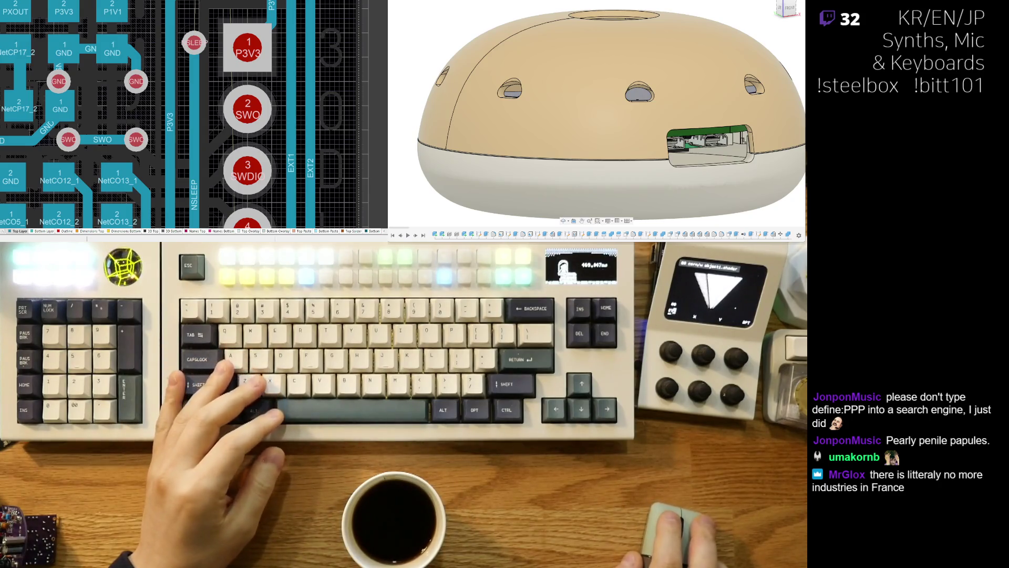
# Step: On the bottom layer, route NSLEEP from its SLEEP via to the small pad
pyautogui.moveTo(350, 111); pyautogui.dragTo(316, 117, button='right')
pyautogui.scroll(-1, 262, 110)
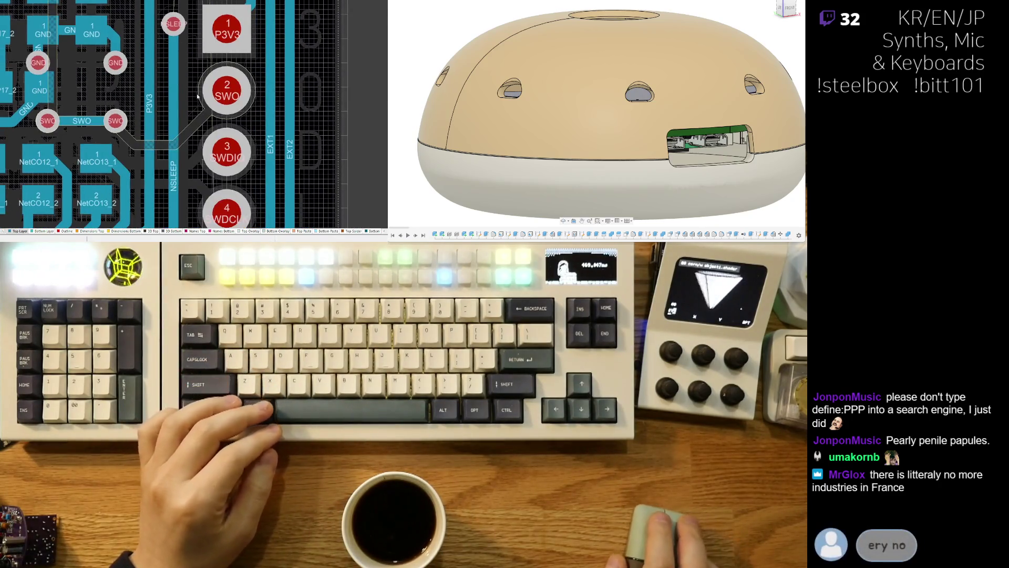
pyautogui.keyDown('ctrl'); pyautogui.scroll(-3, 216, 99); pyautogui.keyUp('ctrl')
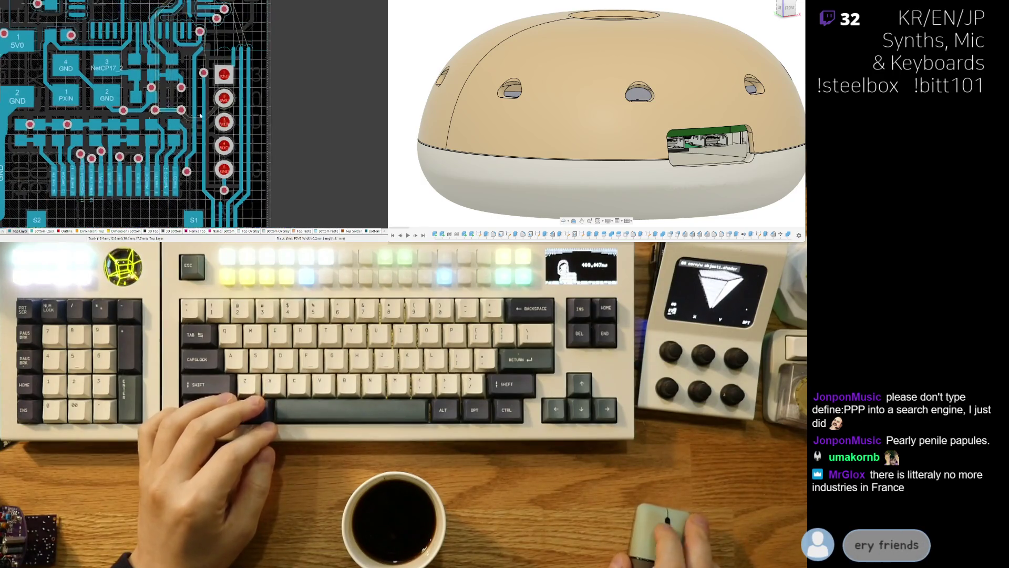
pyautogui.keyDown('shift'); pyautogui.hscroll(-2, 198, 161); pyautogui.keyUp('shift')
pyautogui.scroll(2, 196, 85)
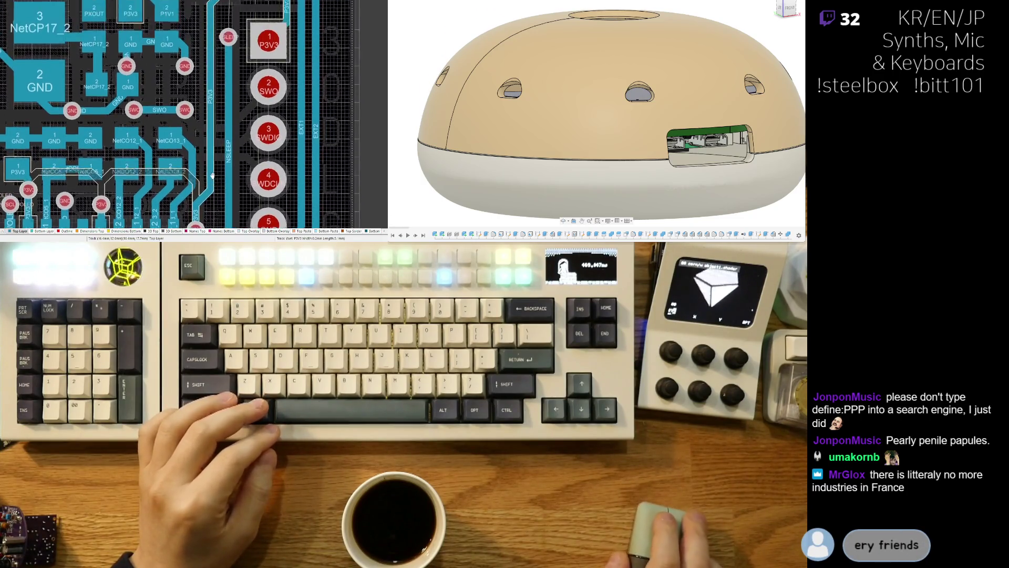
pyautogui.scroll(1, 205, 116)
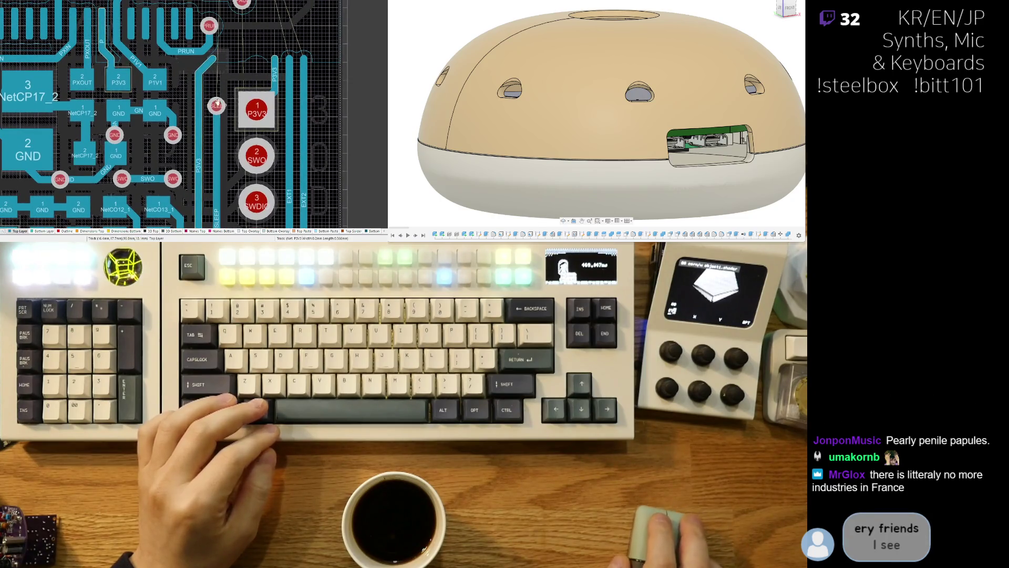
pyautogui.scroll(1, 221, 163)
pyautogui.keyDown('shift'); pyautogui.hscroll(2, 224, 168); pyautogui.keyUp('shift')
pyautogui.scroll(-1, 158, 200)
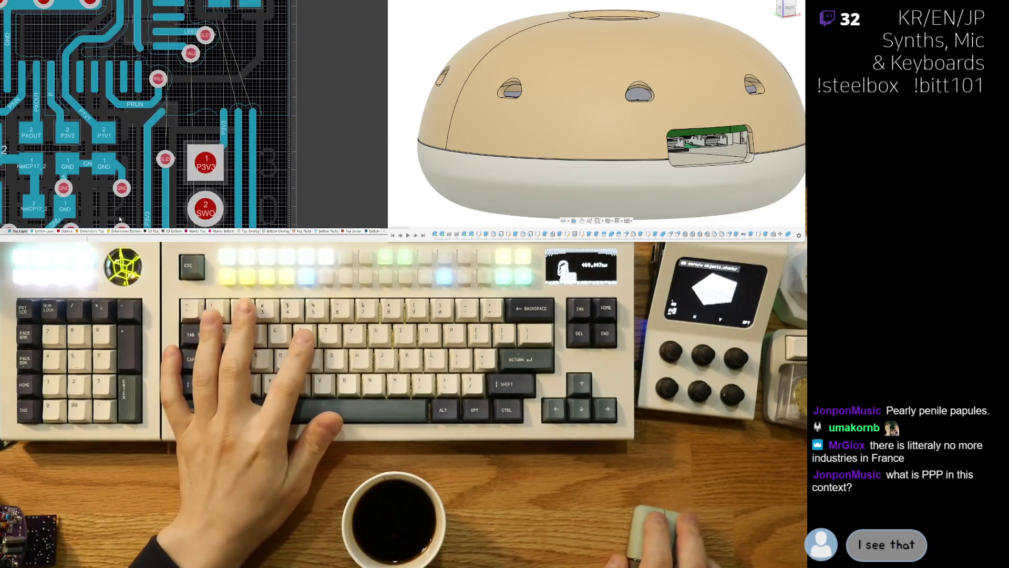
pyautogui.click(51, 232)
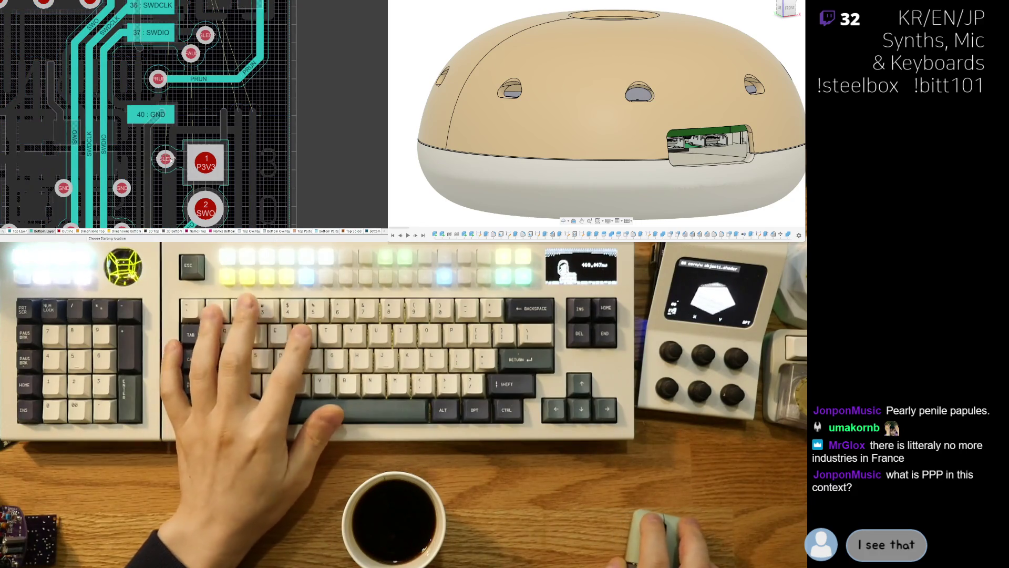
pyautogui.click(165, 158)
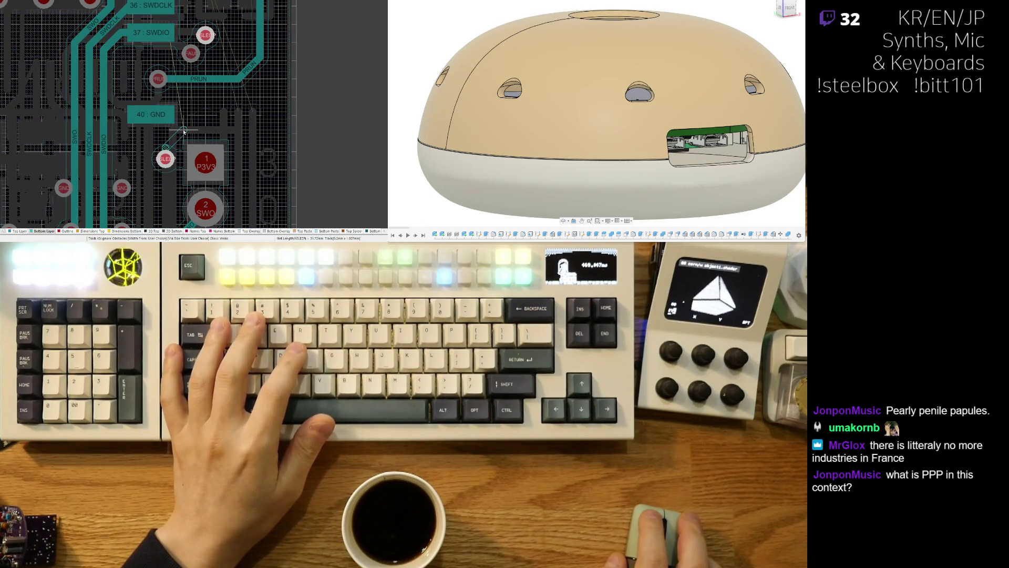
pyautogui.click(206, 100)
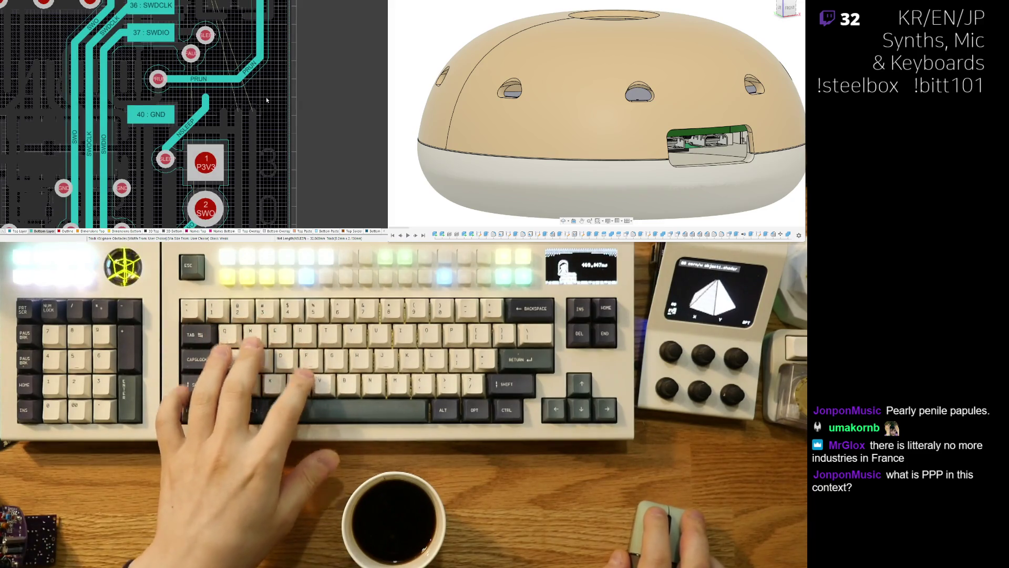
# Step: Check the routing in 3D, then drag the PRUN via right so its tracks reroute diagonally
pyautogui.press('3')
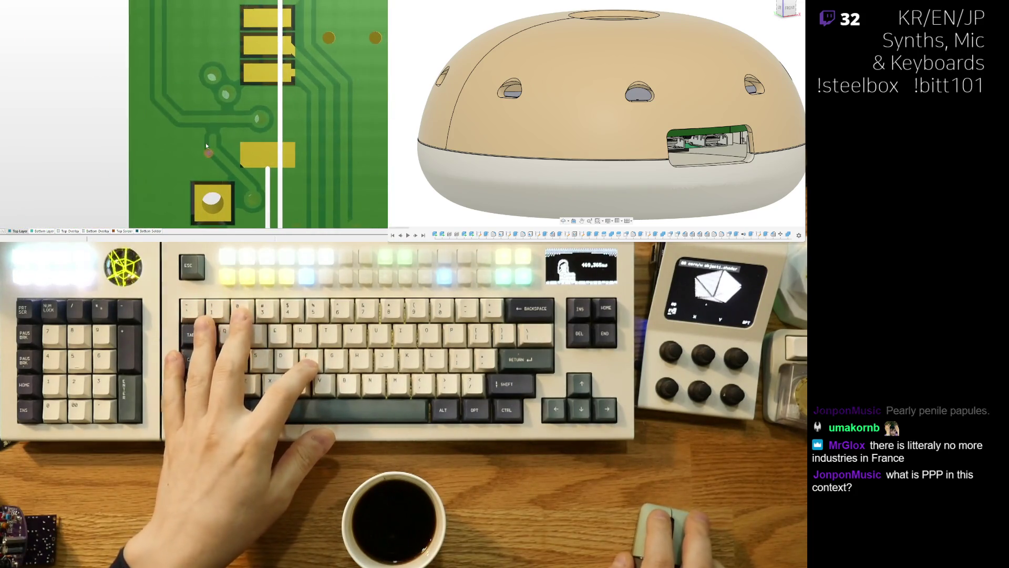
pyautogui.press('2')
pyautogui.keyDown('ctrl'); pyautogui.scroll(2, 256, 126); pyautogui.keyUp('ctrl')
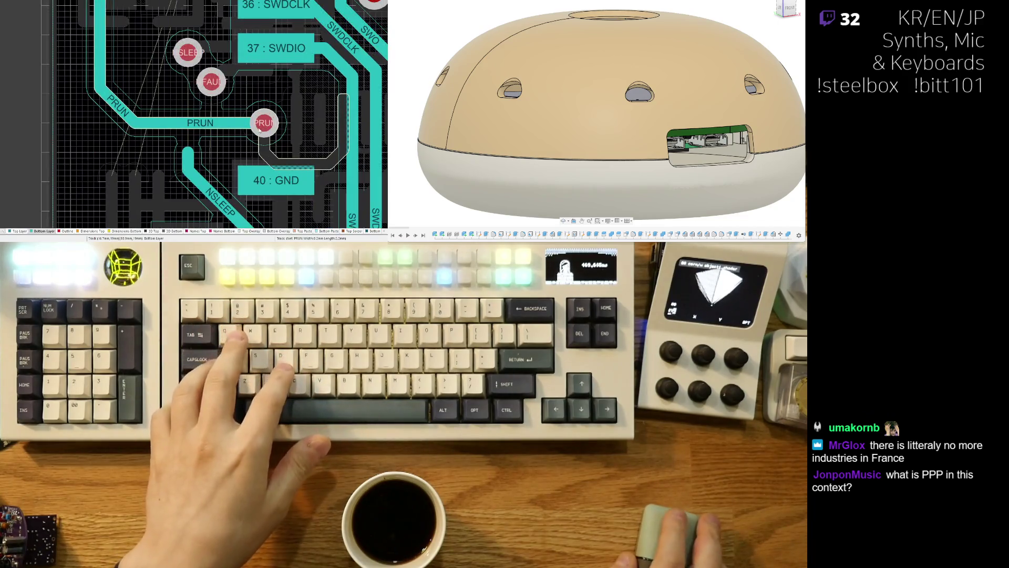
pyautogui.press('3')
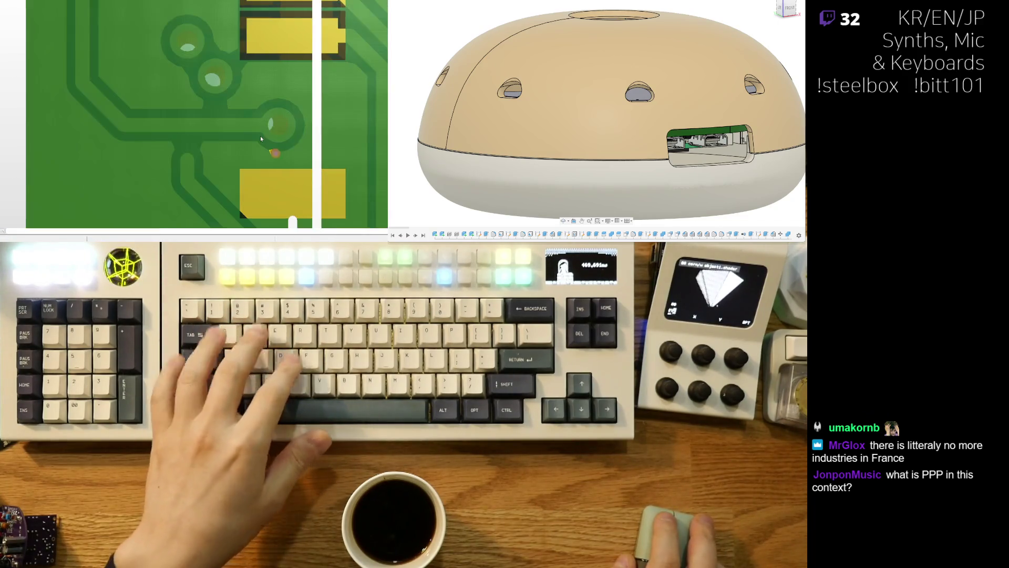
pyautogui.keyDown('ctrl'); pyautogui.scroll(-4, 182, 123); pyautogui.keyUp('ctrl')
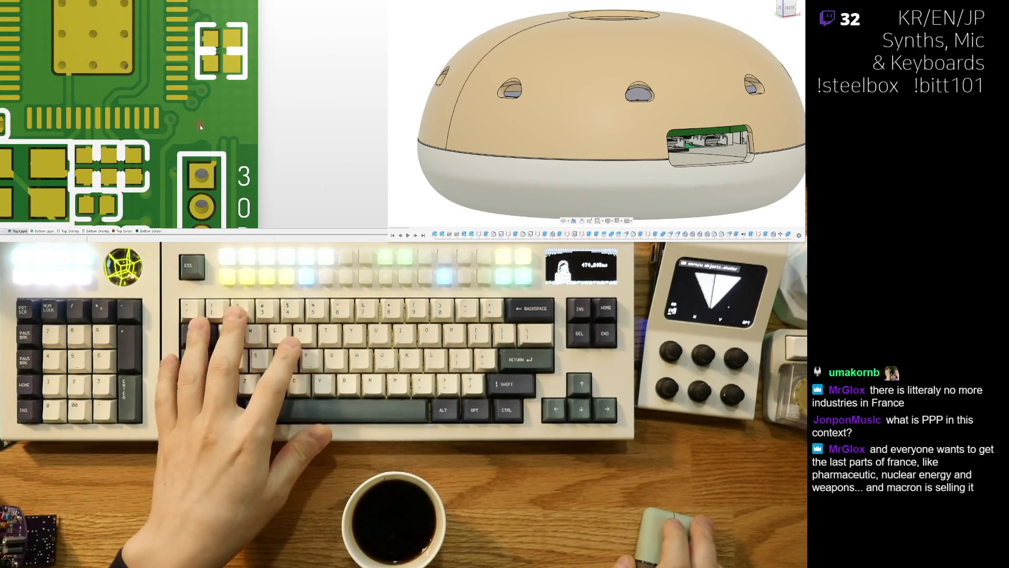
pyautogui.press('2')
pyautogui.keyDown('ctrl'); pyautogui.scroll(3, 181, 128); pyautogui.keyUp('ctrl')
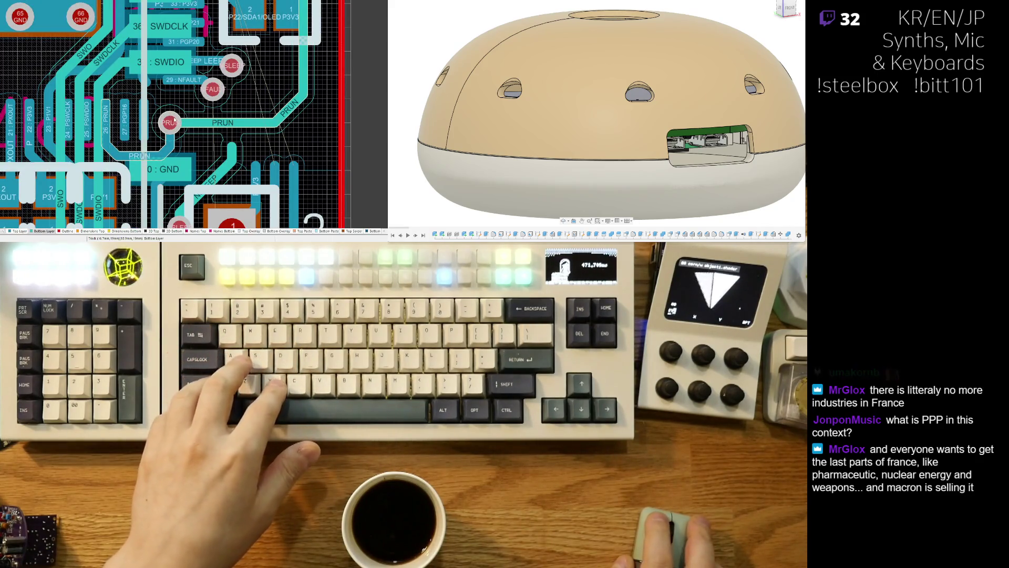
pyautogui.moveTo(171, 107); pyautogui.dragTo(232, 124)
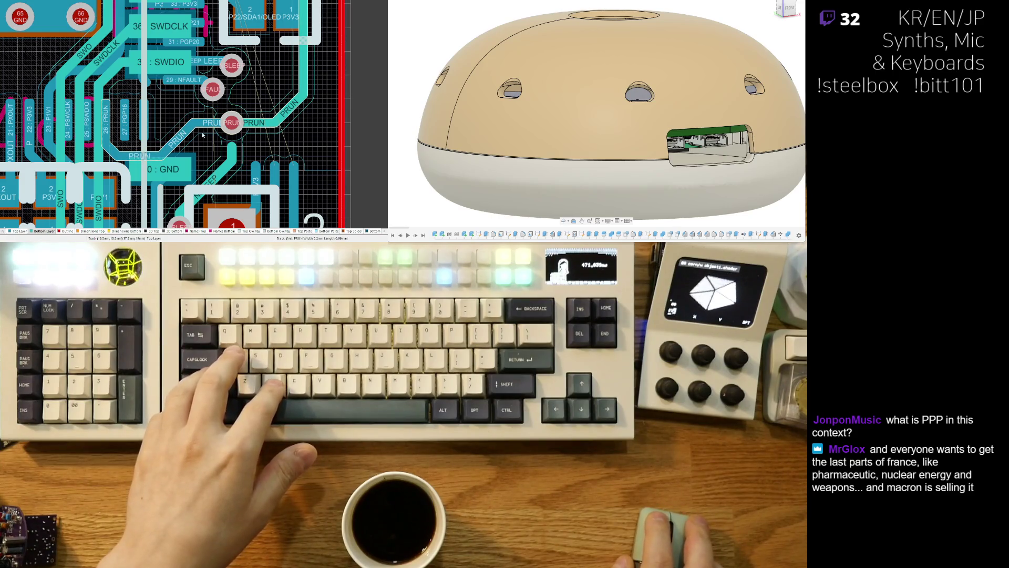
pyautogui.click(237, 130)
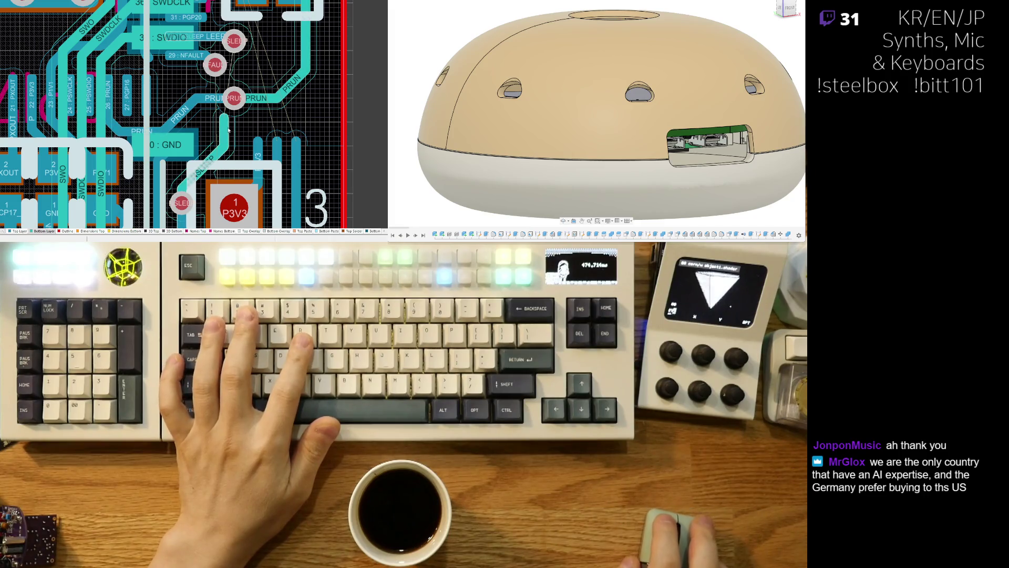
# Step: Inspect the board in 3D and return to the 2D layout
pyautogui.scroll(-3, 225, 65)
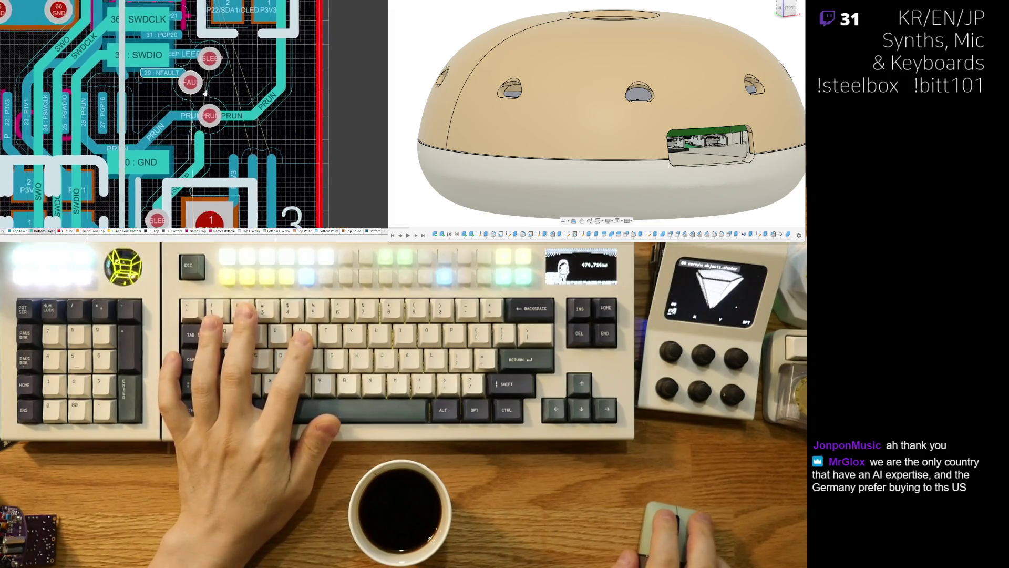
pyautogui.scroll(3, 235, 120)
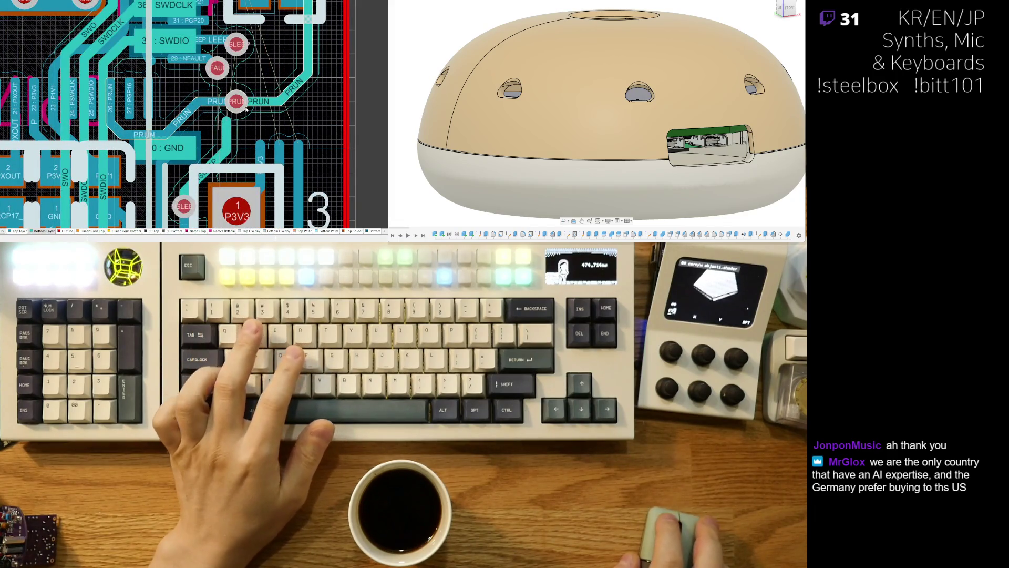
pyautogui.press('3')
pyautogui.scroll(-2, 239, 139)
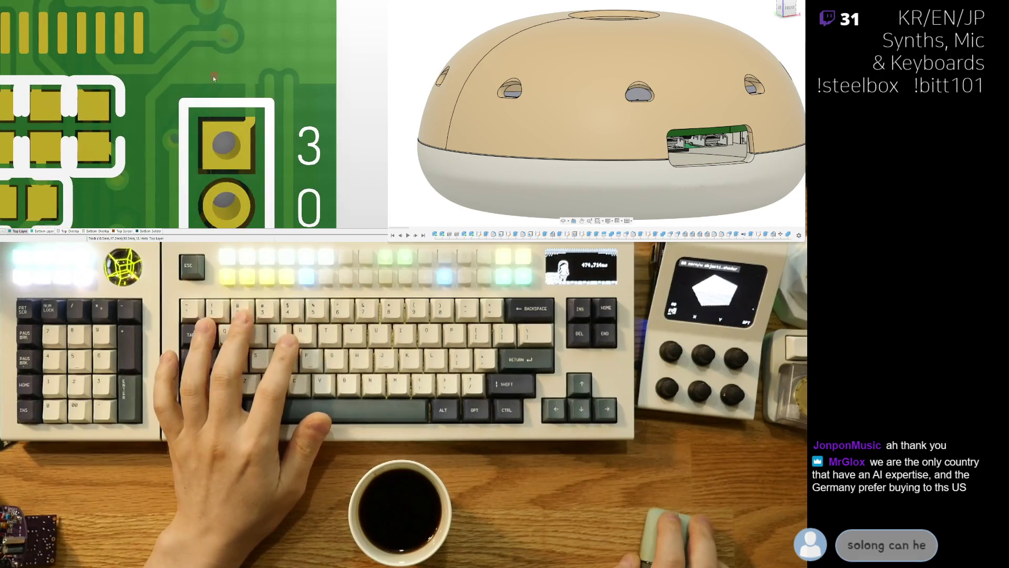
pyautogui.scroll(2, 230, 119)
pyautogui.scroll(-2, 227, 117)
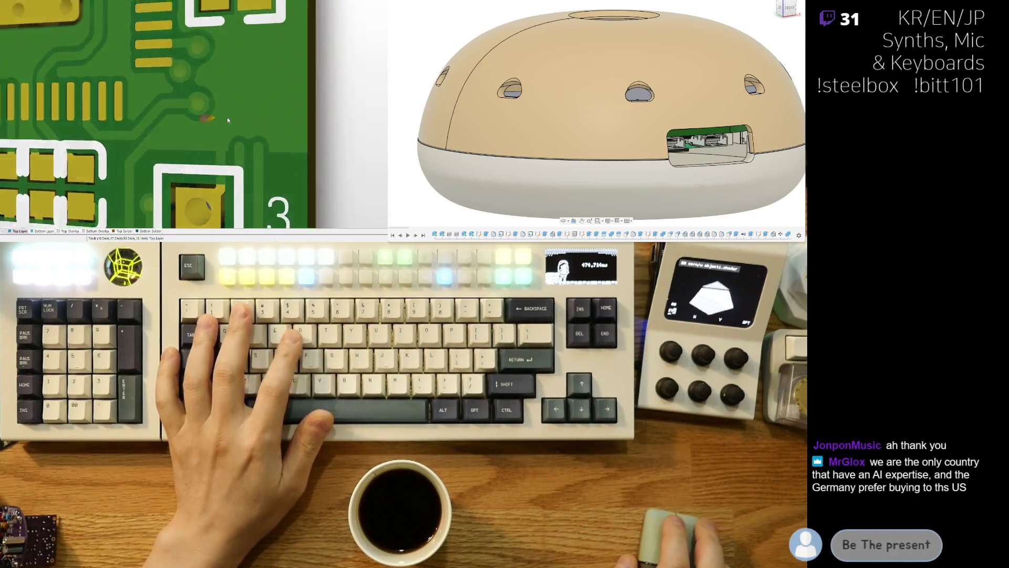
pyautogui.scroll(1, 217, 122)
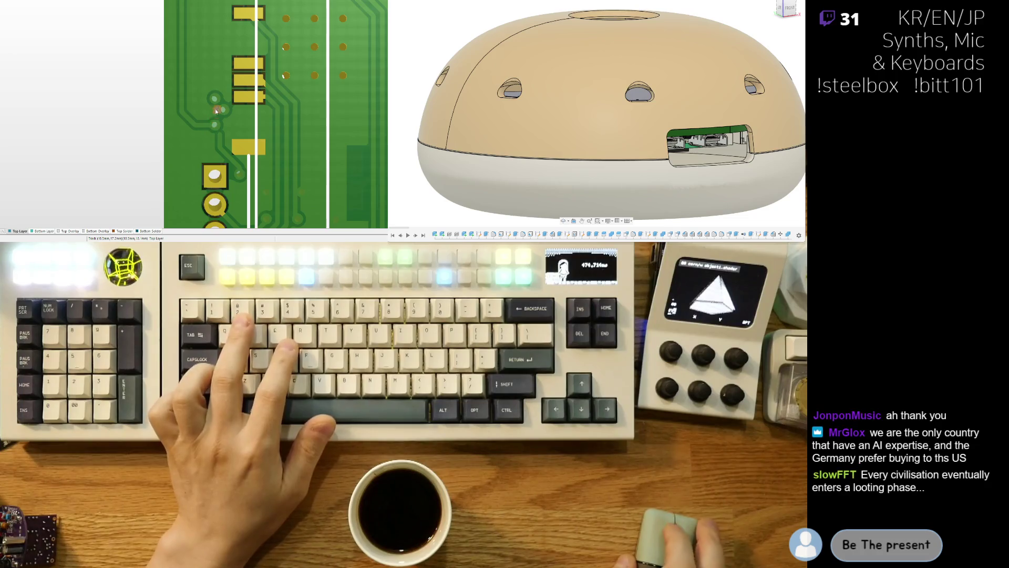
pyautogui.moveTo(231, 123); pyautogui.dragTo(187, 122, button='right')
pyautogui.scroll(-2, 169, 82)
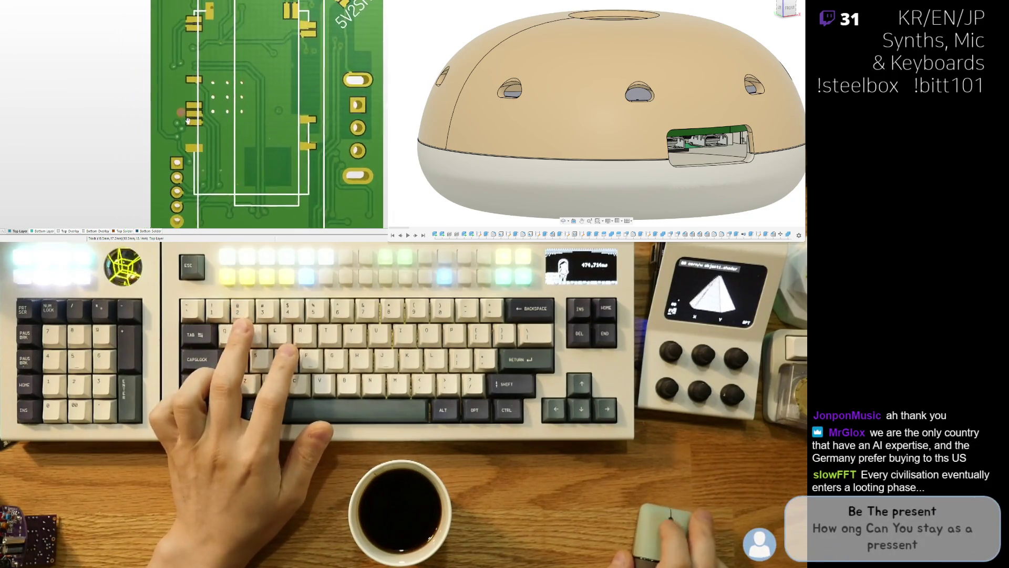
pyautogui.press('2')
pyautogui.scroll(3, 178, 174)
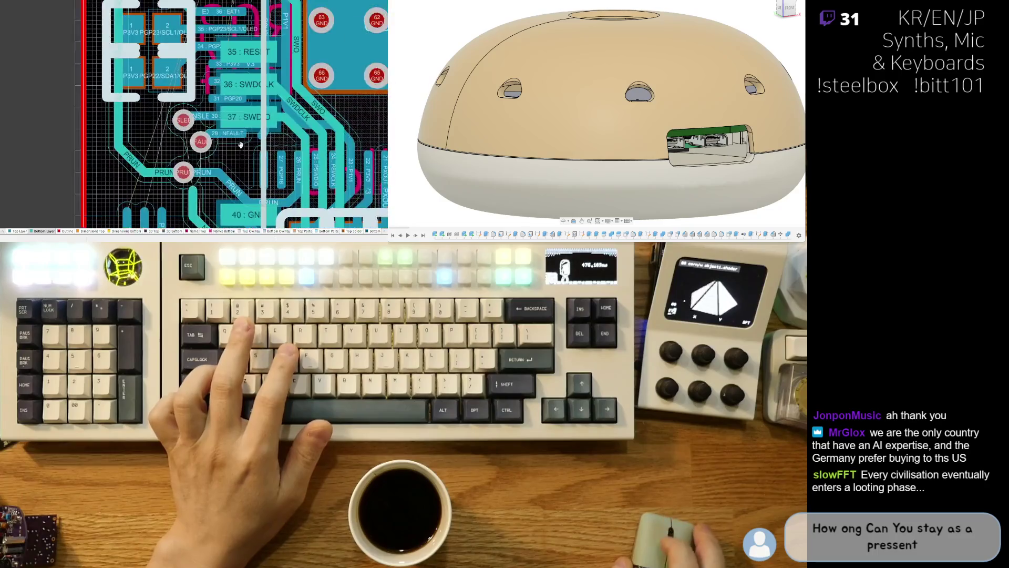
# Step: Shift the PRUN via left in Ignore Obstacles mode and check the result in 3D
pyautogui.hotkey('ctrl', 'w')
pyautogui.click(204, 118)
pyautogui.moveTo(204, 119); pyautogui.dragTo(195, 122)
pyautogui.hotkey('ctrl', 'w')
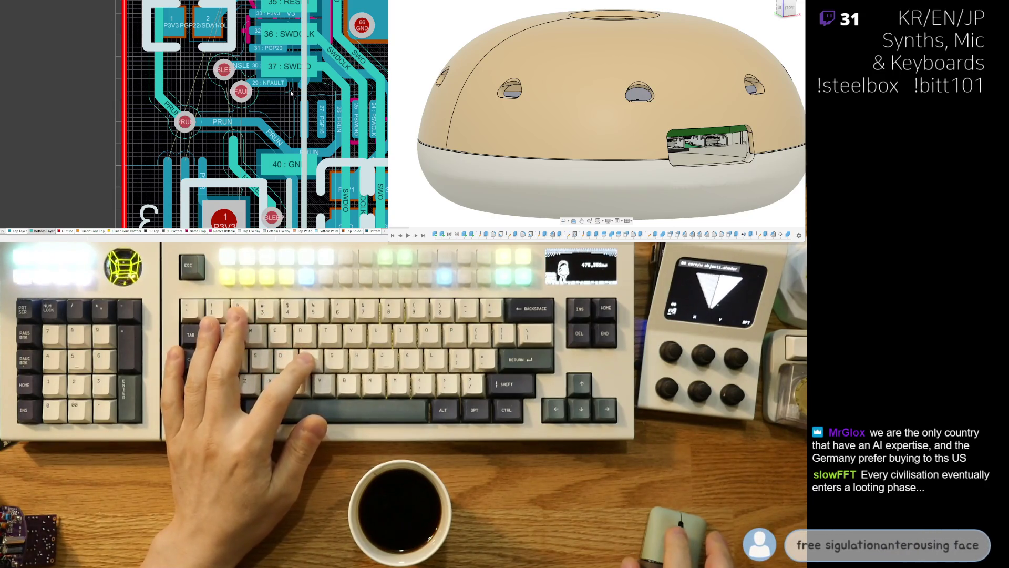
pyautogui.keyDown('ctrl'); pyautogui.scroll(5, 291, 93); pyautogui.keyUp('ctrl')
pyautogui.press('3')
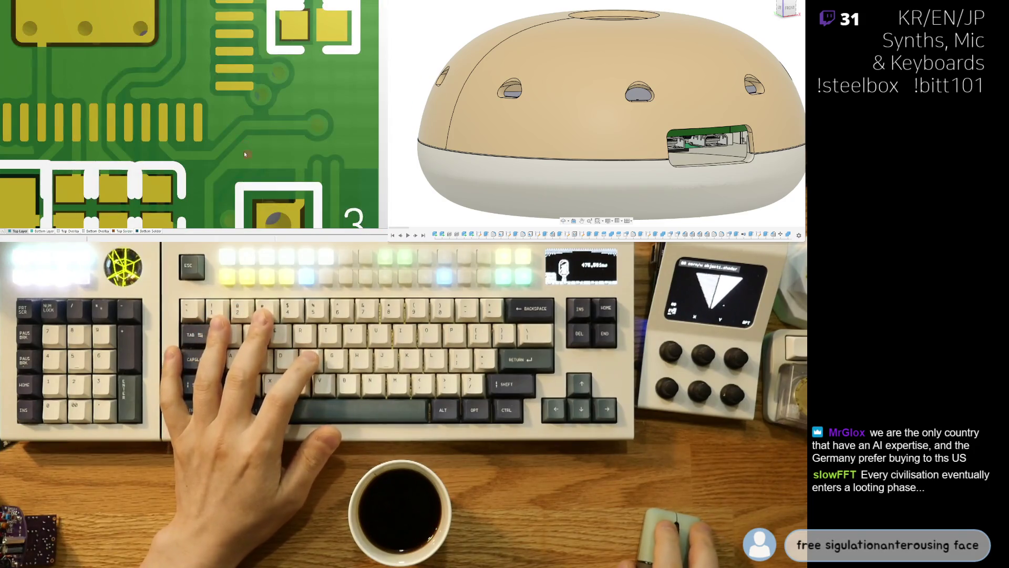
pyautogui.moveTo(244, 152); pyautogui.dragTo(194, 169, button='right')
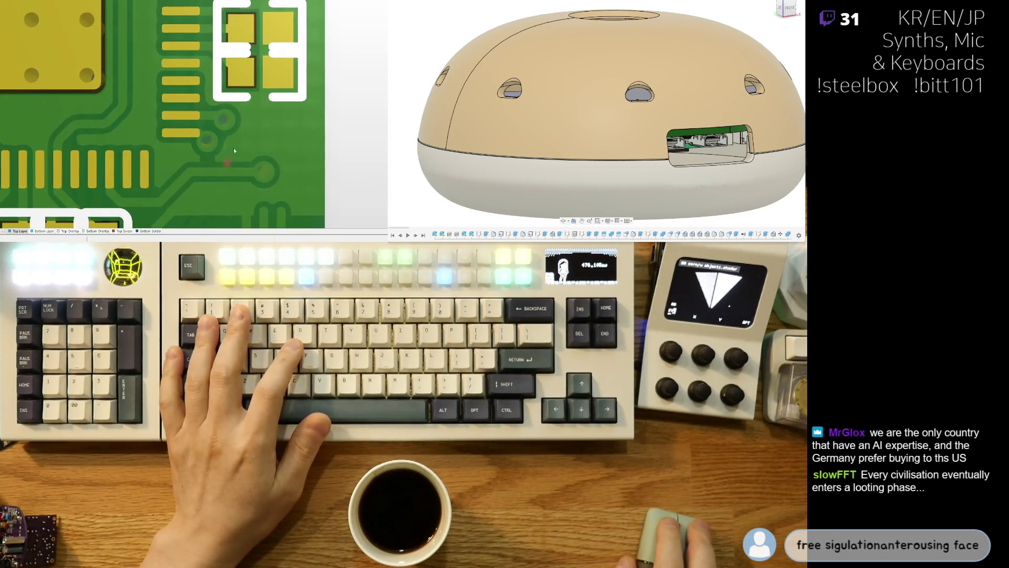
pyautogui.press('2')
pyautogui.keyDown('ctrl'); pyautogui.scroll(4, 229, 120); pyautogui.keyUp('ctrl')
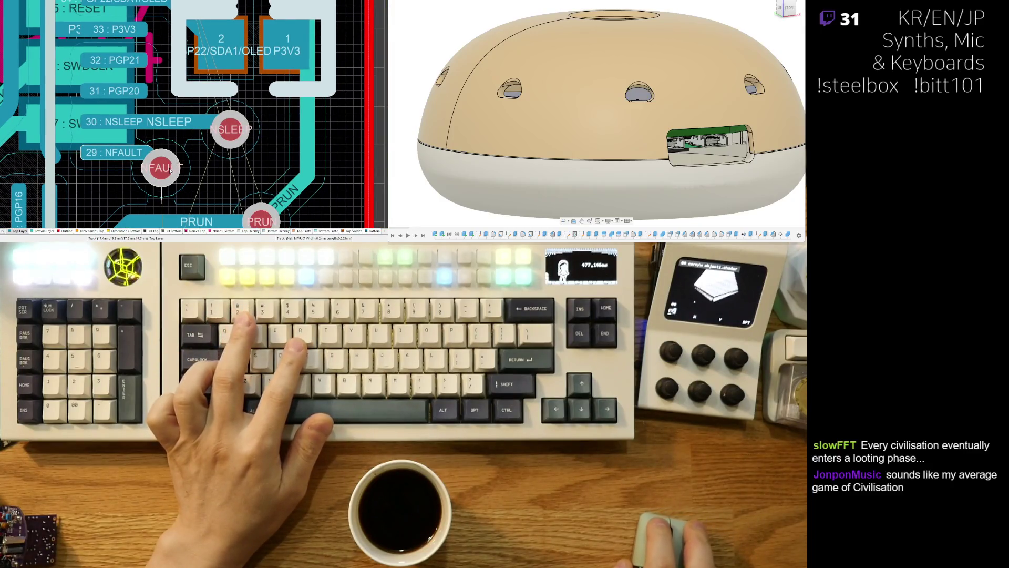
# Step: Move the NFAULT via and flip the 3D view to check both board sides
pyautogui.moveTo(164, 174); pyautogui.dragTo(182, 155)
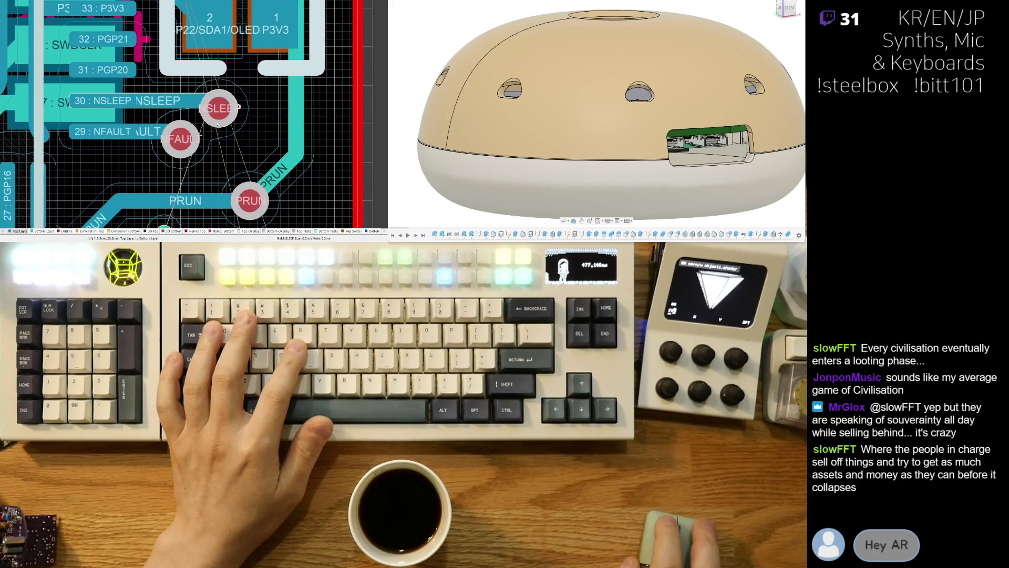
pyautogui.press('3')
pyautogui.keyDown('ctrl'); pyautogui.scroll(-2, 247, 114); pyautogui.keyUp('ctrl')
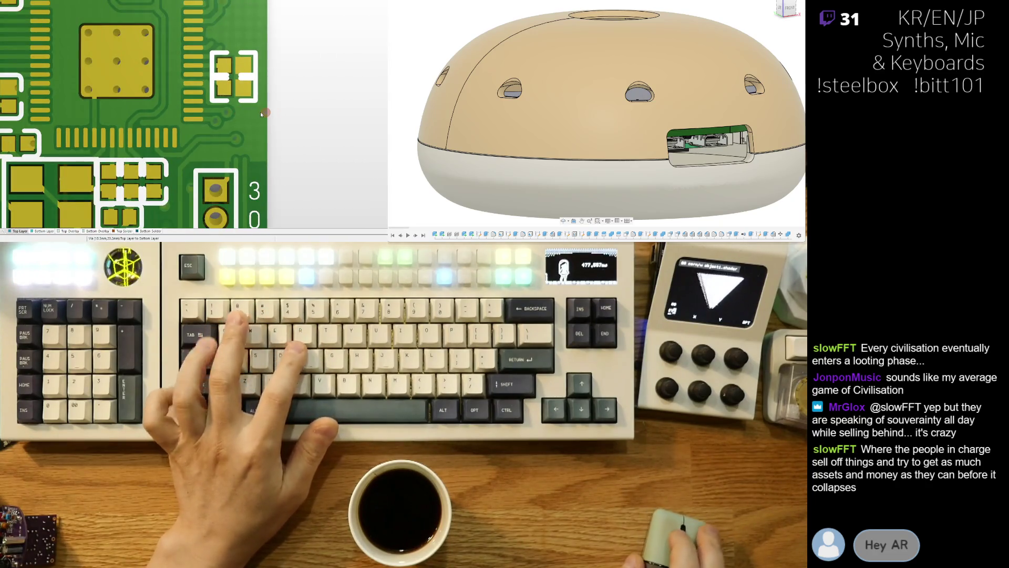
pyautogui.press('v')
pyautogui.press('b')
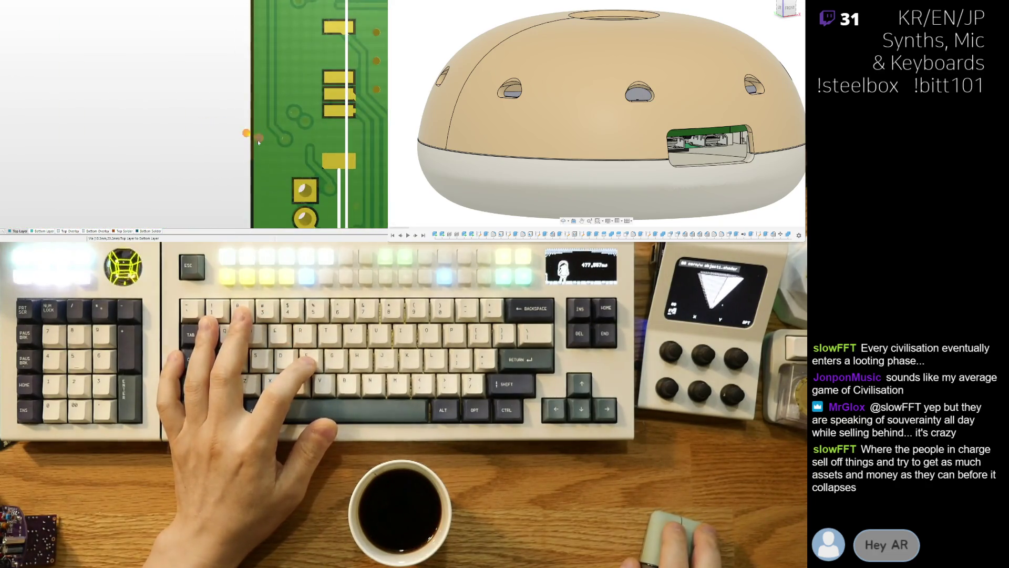
pyautogui.press('v')
pyautogui.press('b')
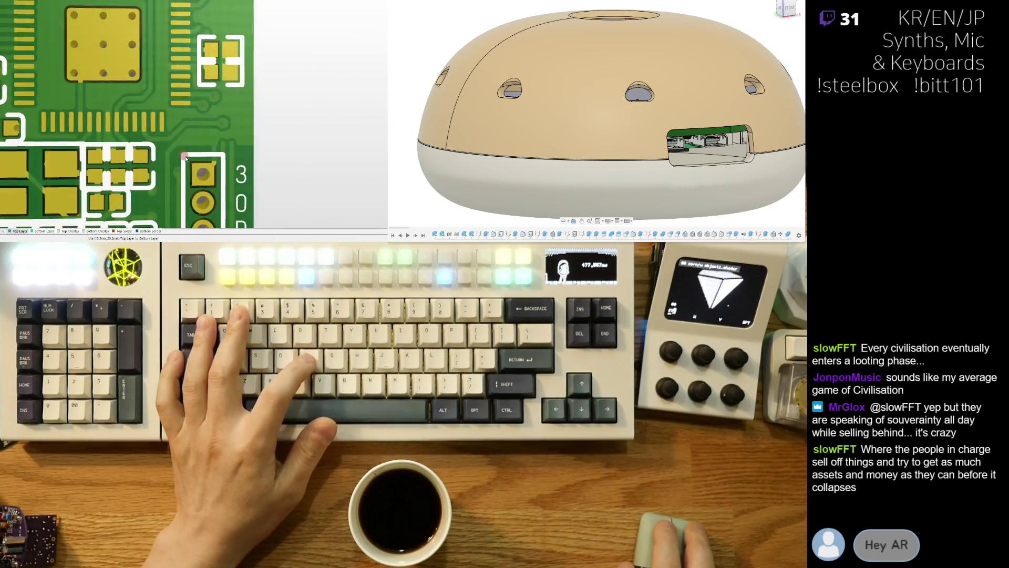
pyautogui.press('2')
pyautogui.keyDown('ctrl'); pyautogui.scroll(3, 228, 111); pyautogui.keyUp('ctrl')
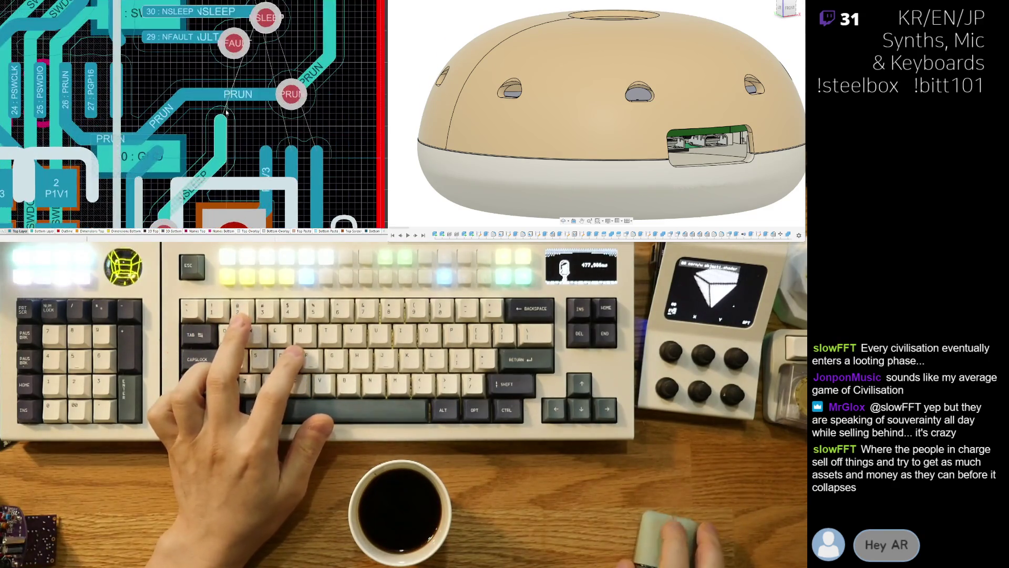
pyautogui.scroll(3, 214, 92)
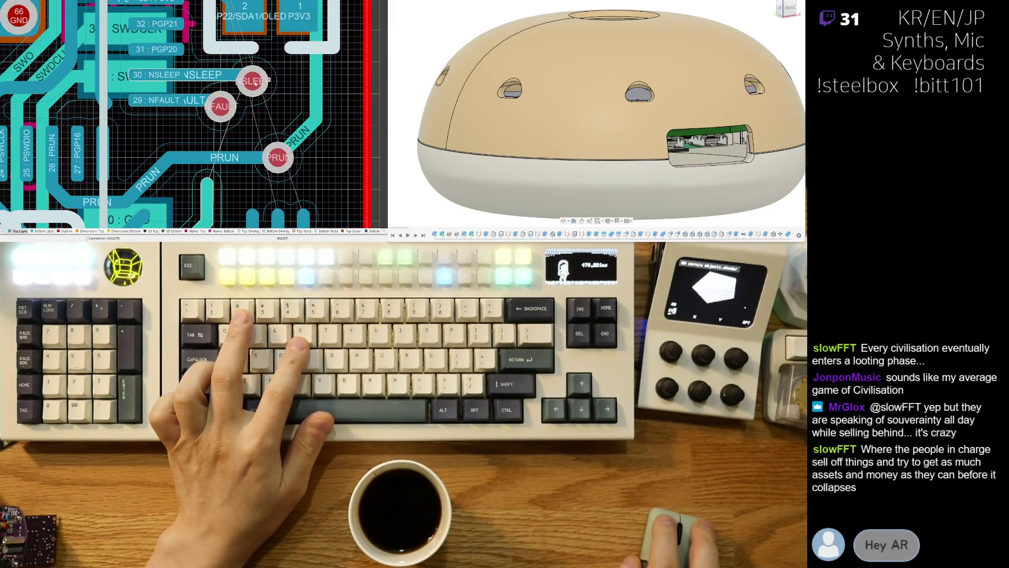
# Step: Route a trial NSLEEP trace toward the pad, then delete the leftover NSLEEP segments
pyautogui.click(255, 82)
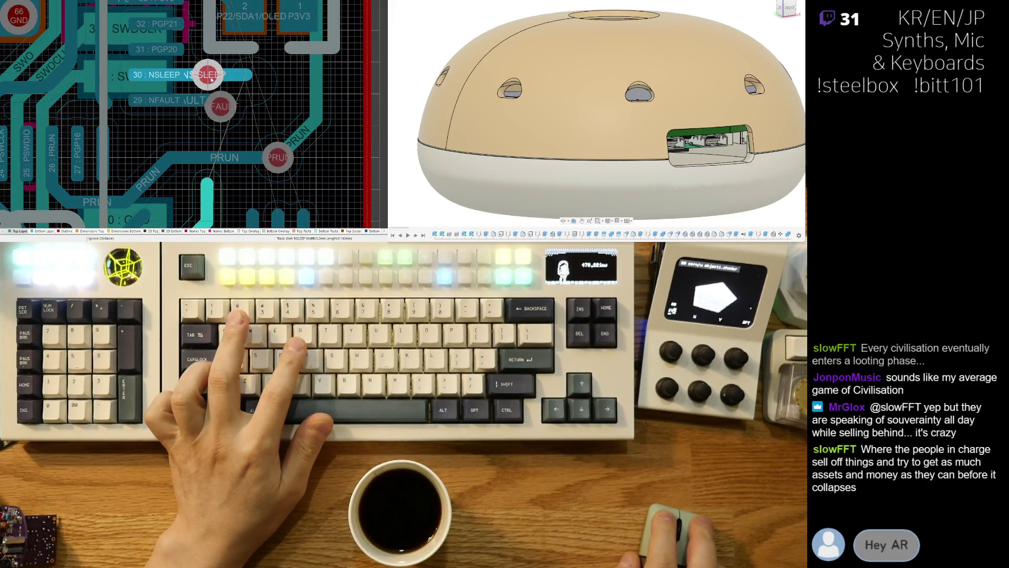
pyautogui.click(208, 78)
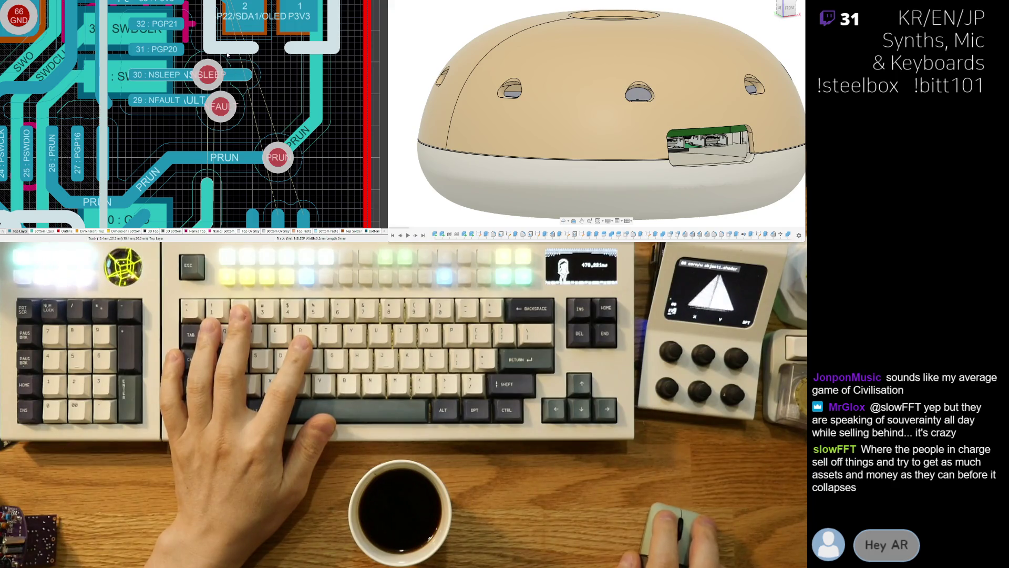
pyautogui.press('Escape')
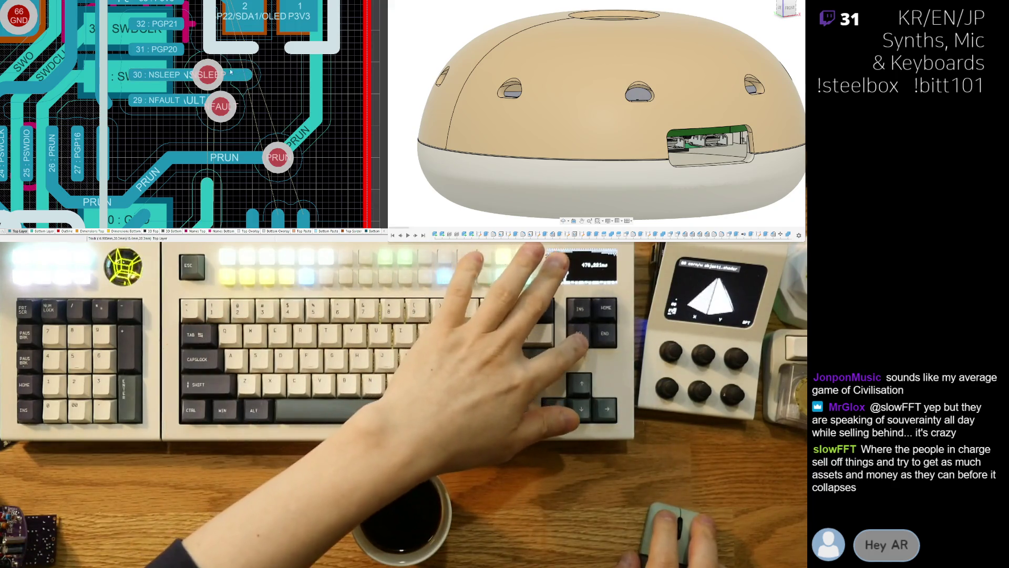
pyautogui.click(247, 75)
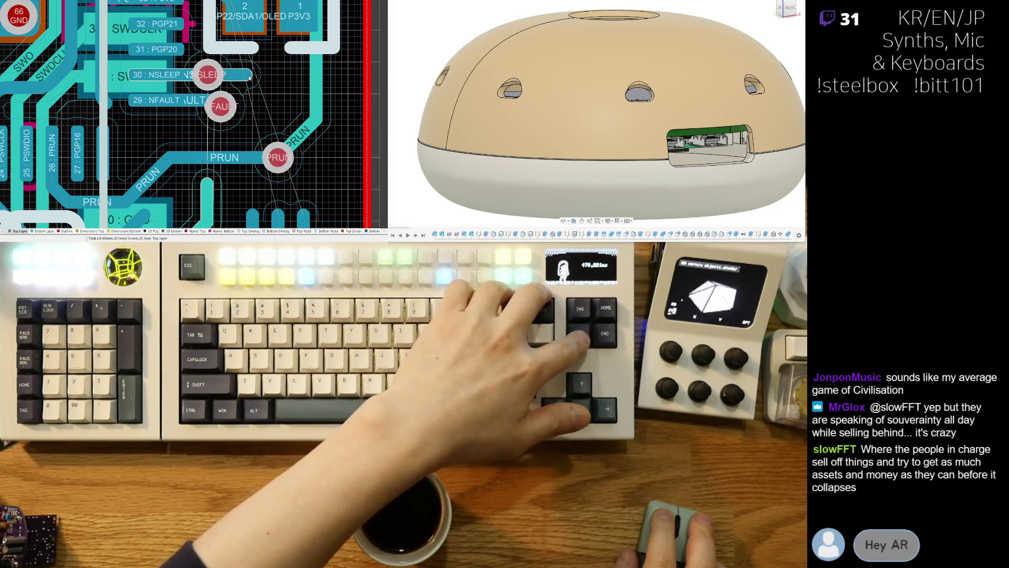
pyautogui.press('Delete')
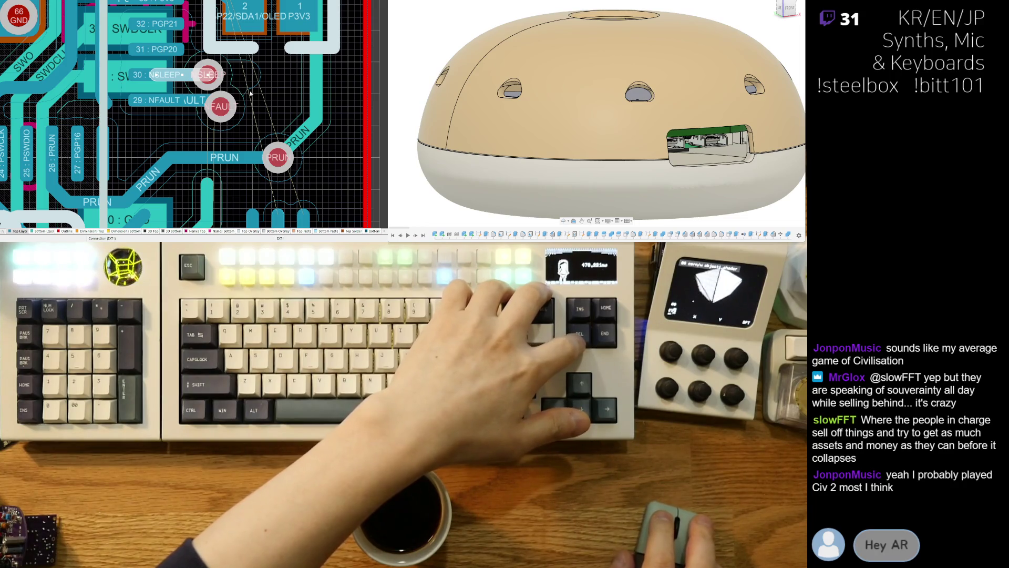
pyautogui.press('Delete')
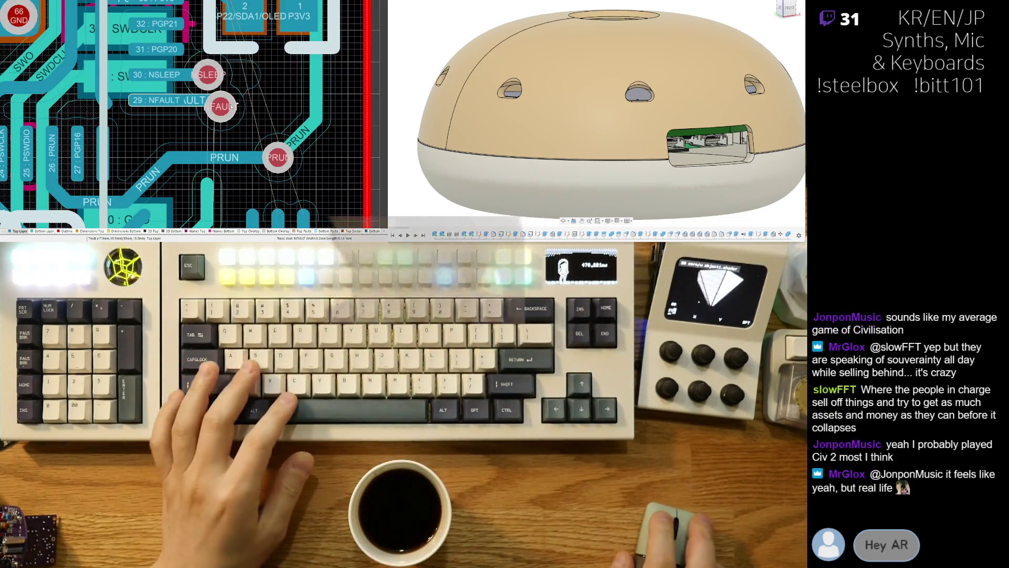
# Step: Move the FAULT via and route the NFAULT track from its pad to it
pyautogui.moveTo(221, 106); pyautogui.dragTo(253, 97)
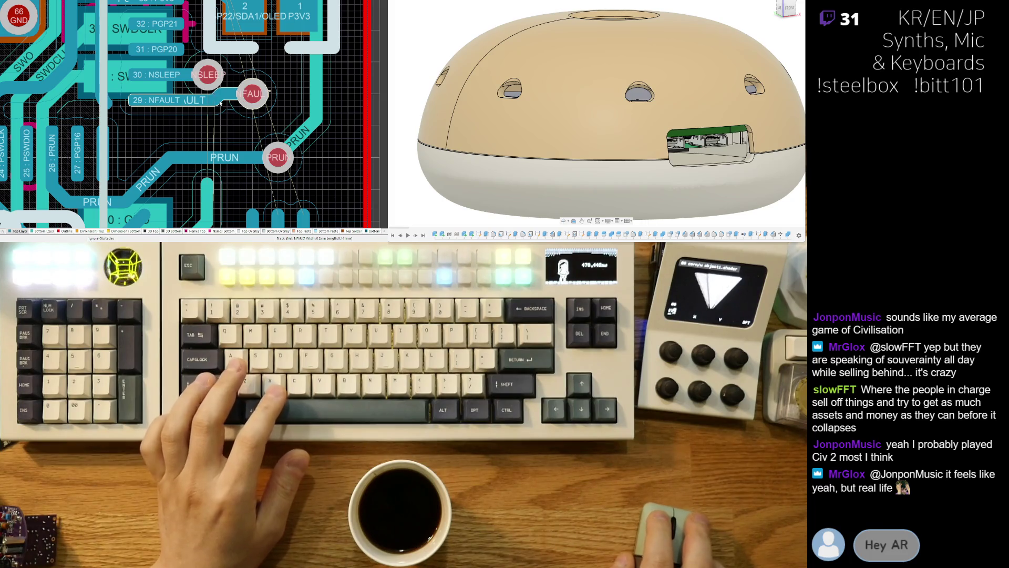
pyautogui.rightClick(221, 103)
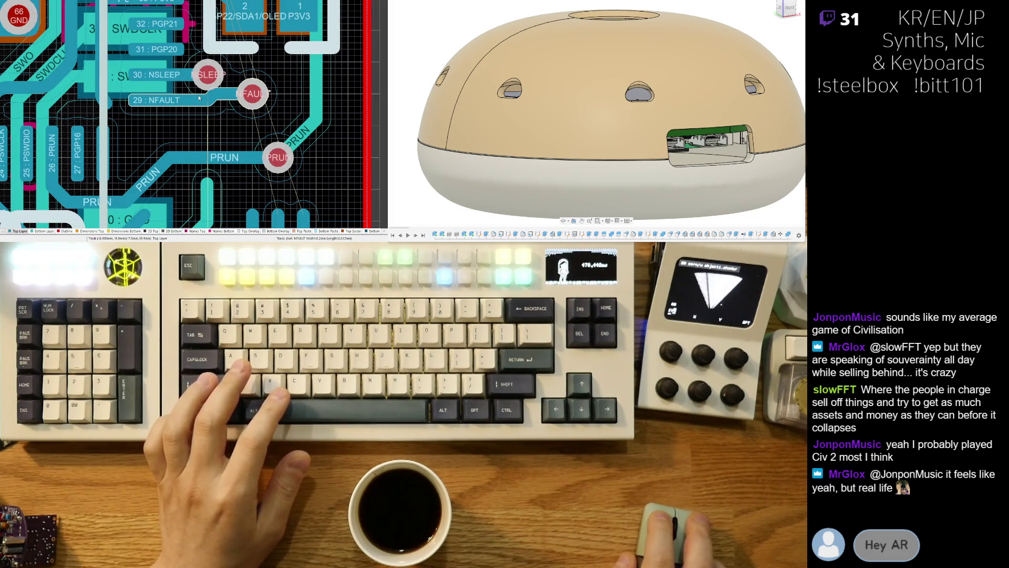
pyautogui.click(200, 98)
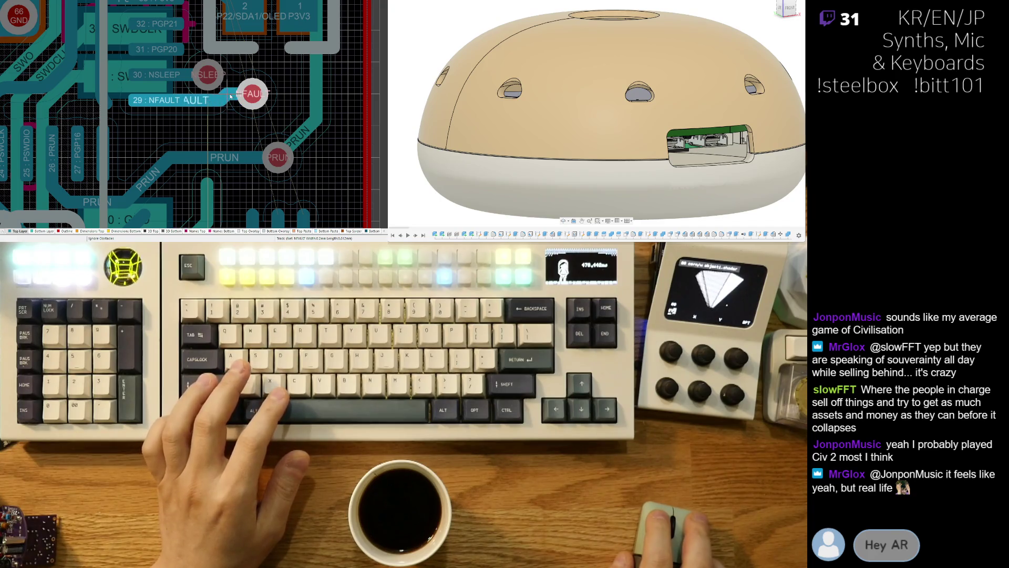
pyautogui.click(233, 96)
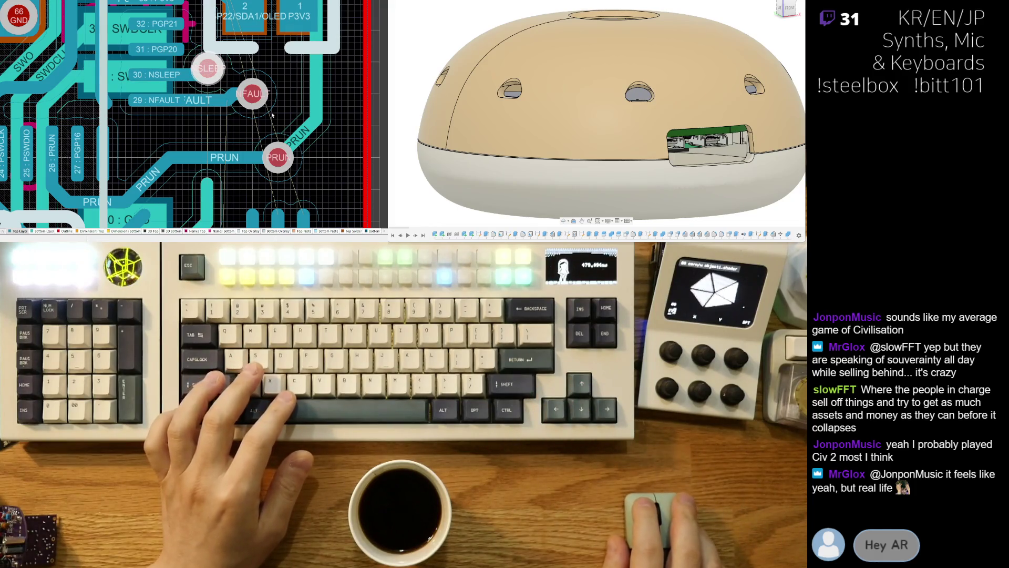
# Step: On the bottom layer, run the NSLEEP track straight down from the SLEEP via
pyautogui.hotkey('ctrl', 'w')
pyautogui.click(151, 201)
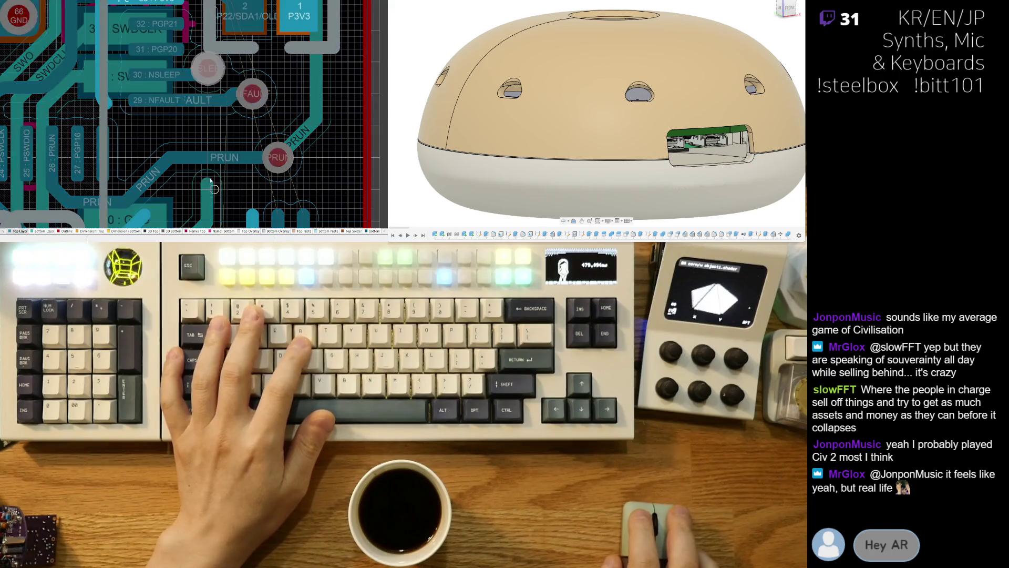
pyautogui.click(48, 231)
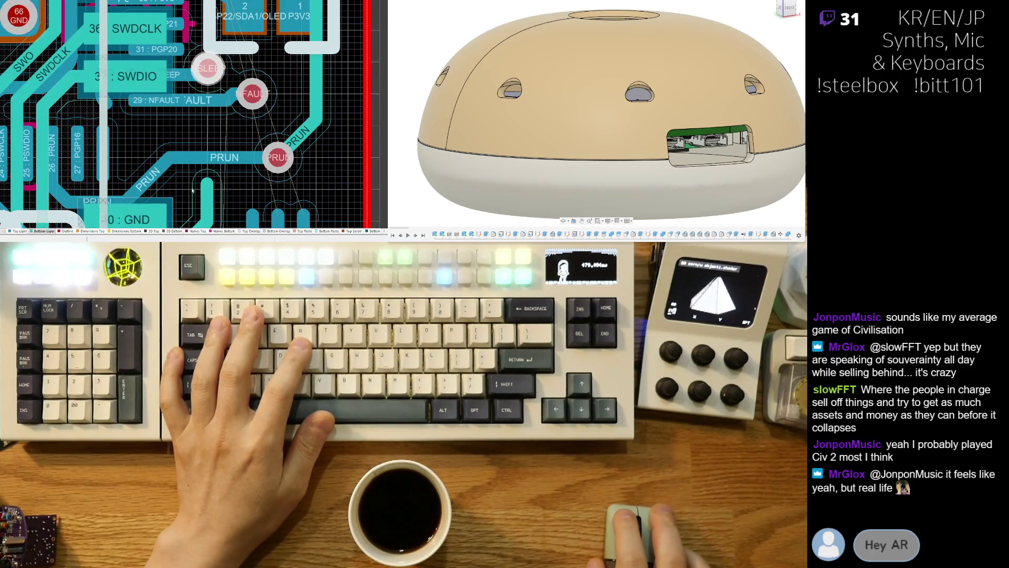
pyautogui.click(207, 65)
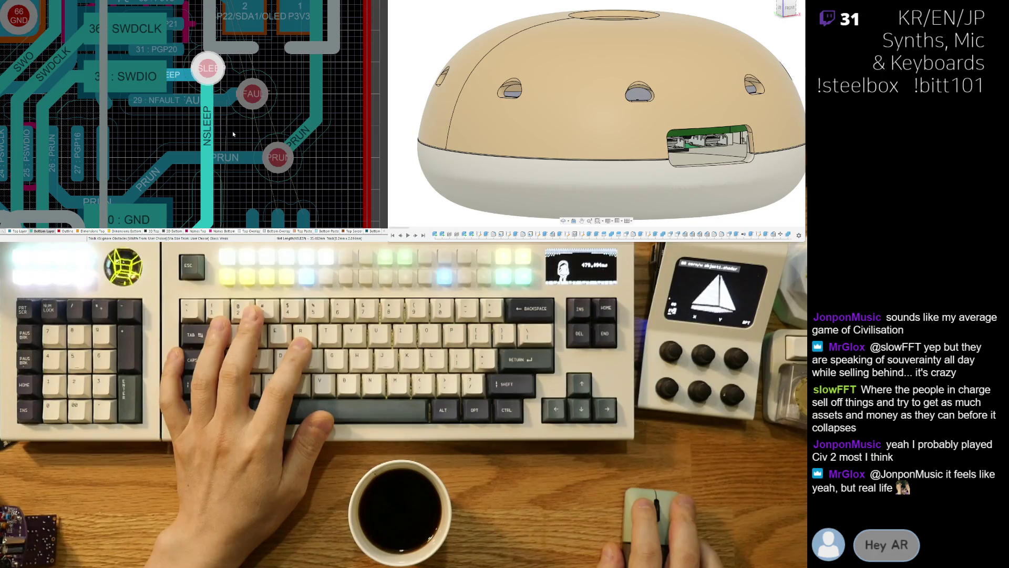
pyautogui.click(233, 131)
pyautogui.moveTo(228, 147); pyautogui.dragTo(214, 150, button='right')
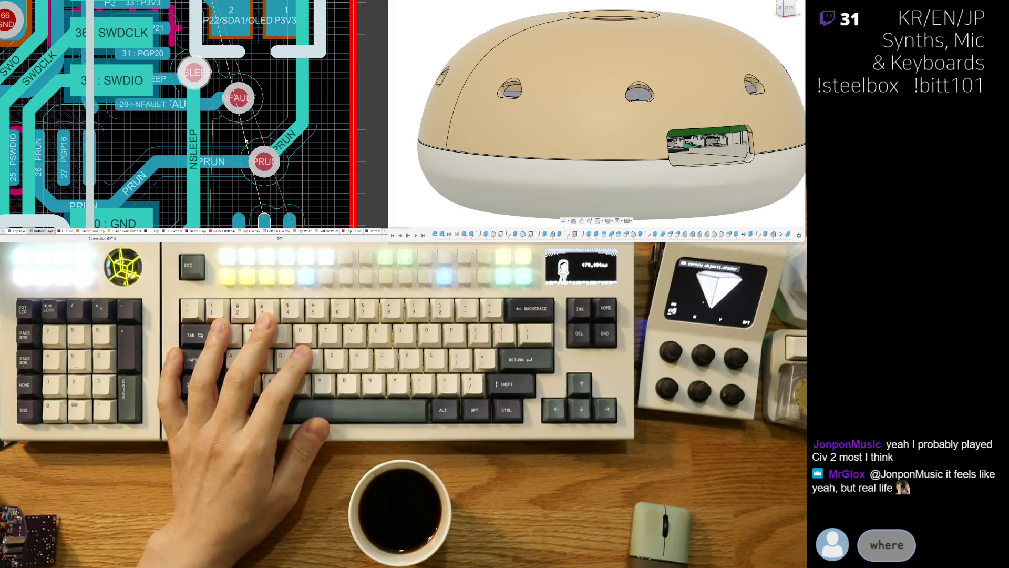
# Step: Check the board in 3D and return to the 2D layout
pyautogui.press('3')
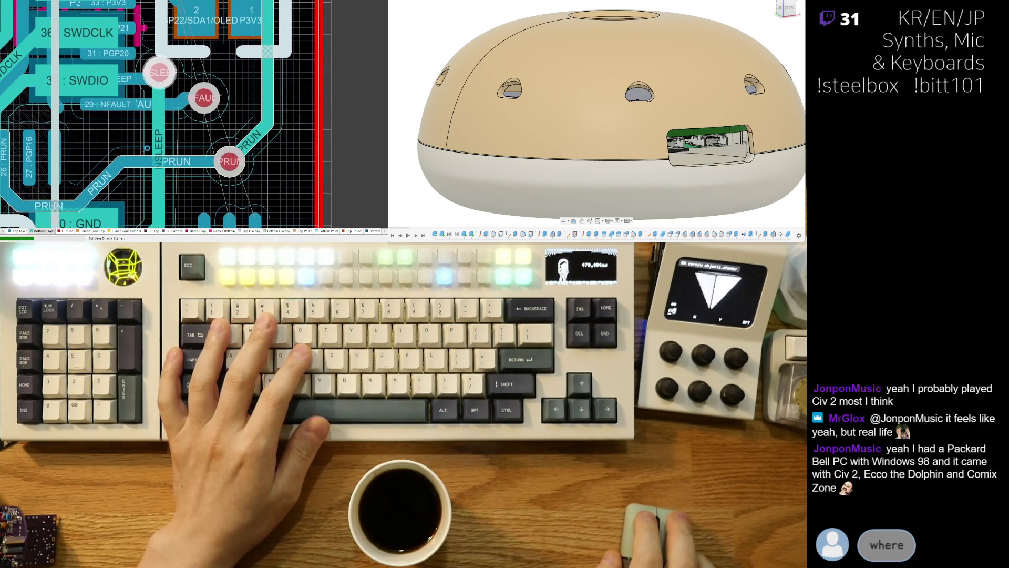
pyautogui.keyDown('ctrl'); pyautogui.scroll(3, 173, 127); pyautogui.keyUp('ctrl')
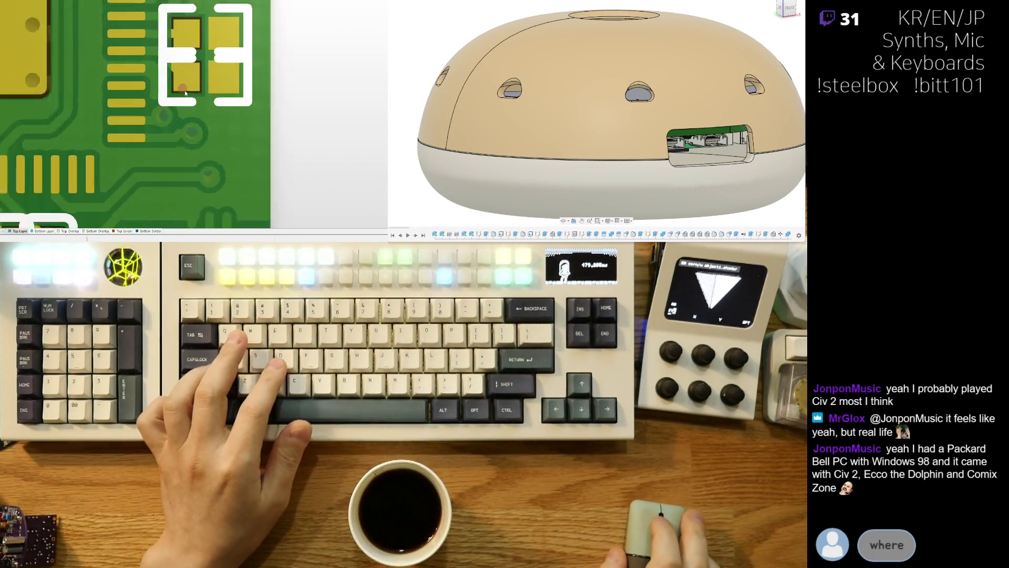
pyautogui.keyDown('ctrl'); pyautogui.scroll(-5, 175, 119); pyautogui.keyUp('ctrl')
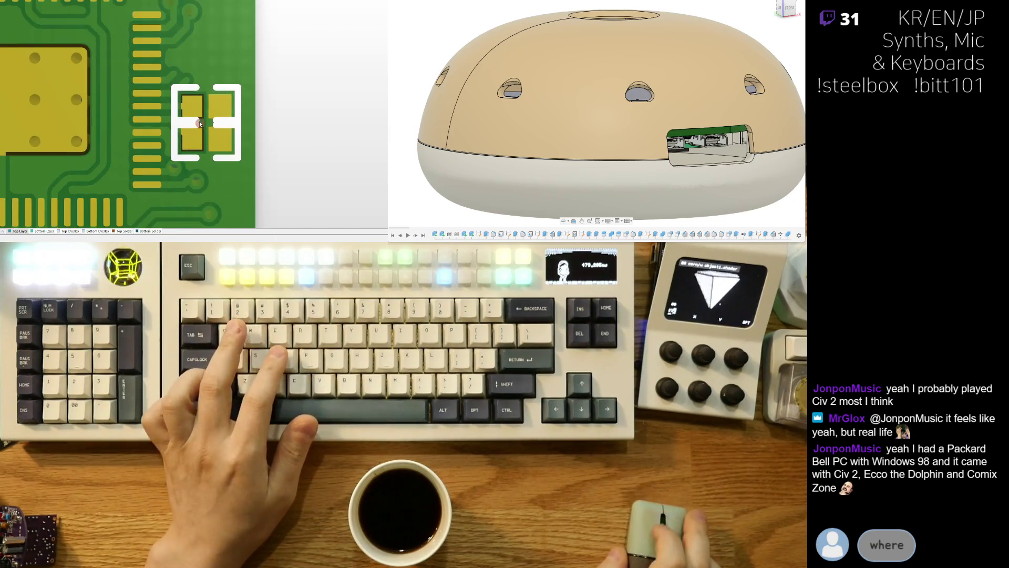
pyautogui.press('2')
pyautogui.keyDown('ctrl'); pyautogui.scroll(4, 197, 124); pyautogui.keyUp('ctrl')
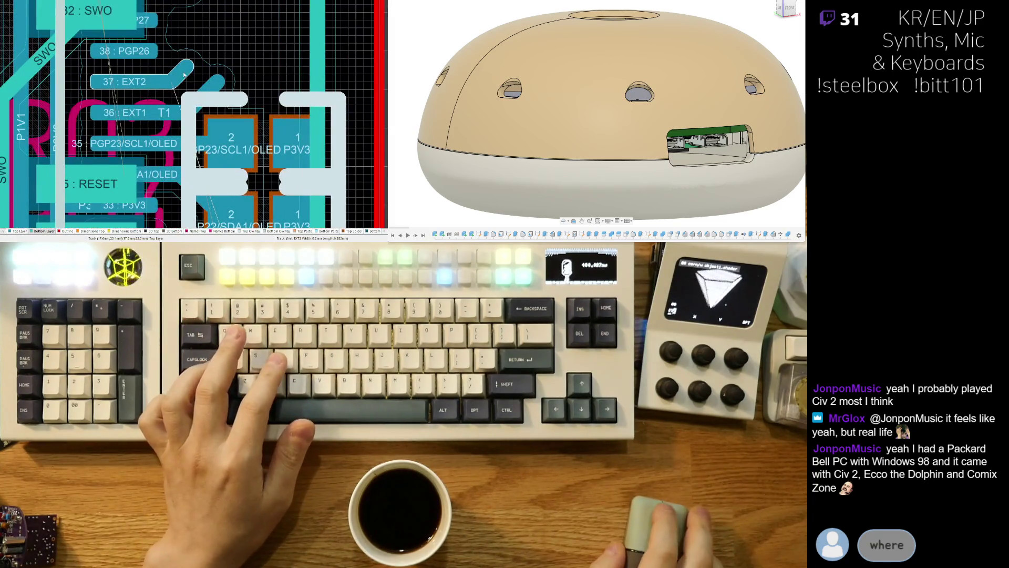
# Step: Reroute the EXT2 trace from pad 37 diagonally in two passes
pyautogui.moveTo(222, 112); pyautogui.dragTo(238, 92, button='right')
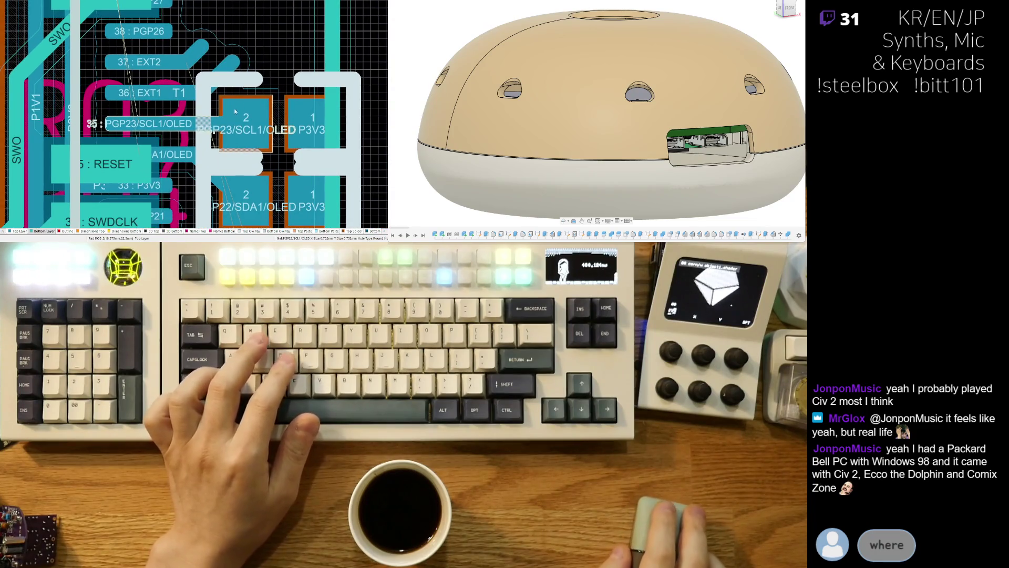
pyautogui.moveTo(186, 60); pyautogui.dragTo(205, 133, button='right')
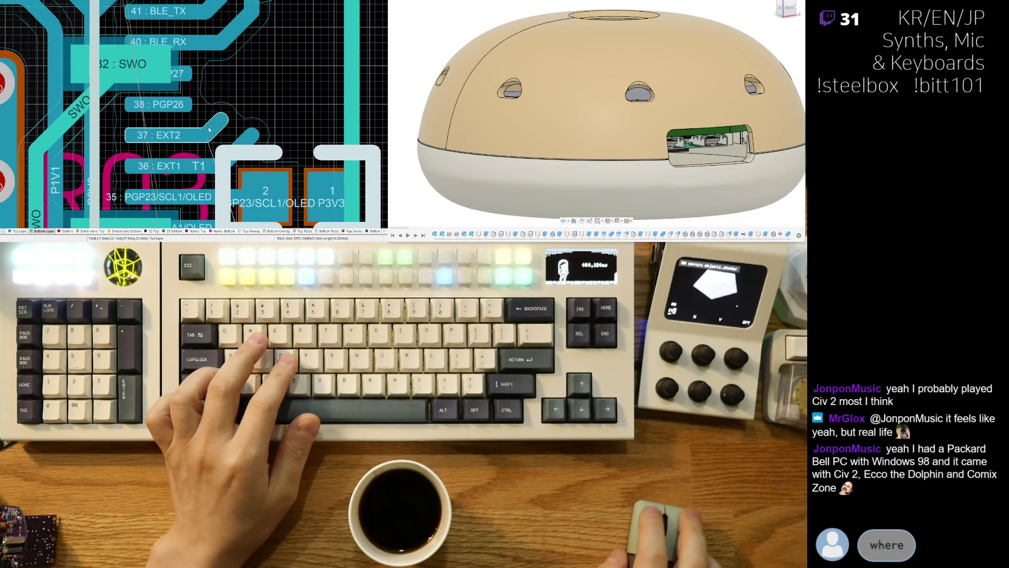
pyautogui.click(199, 117)
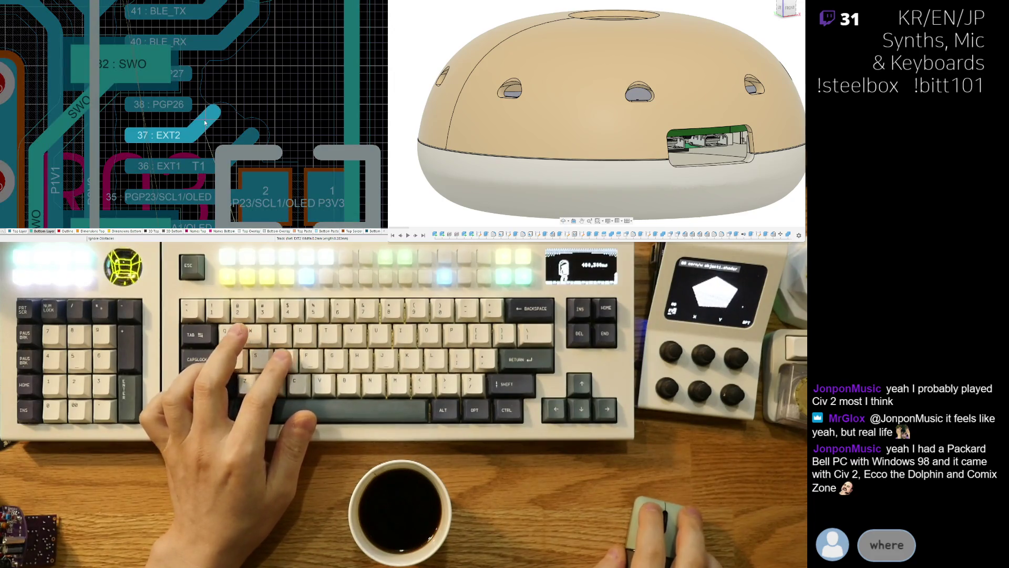
pyautogui.rightClick(207, 126)
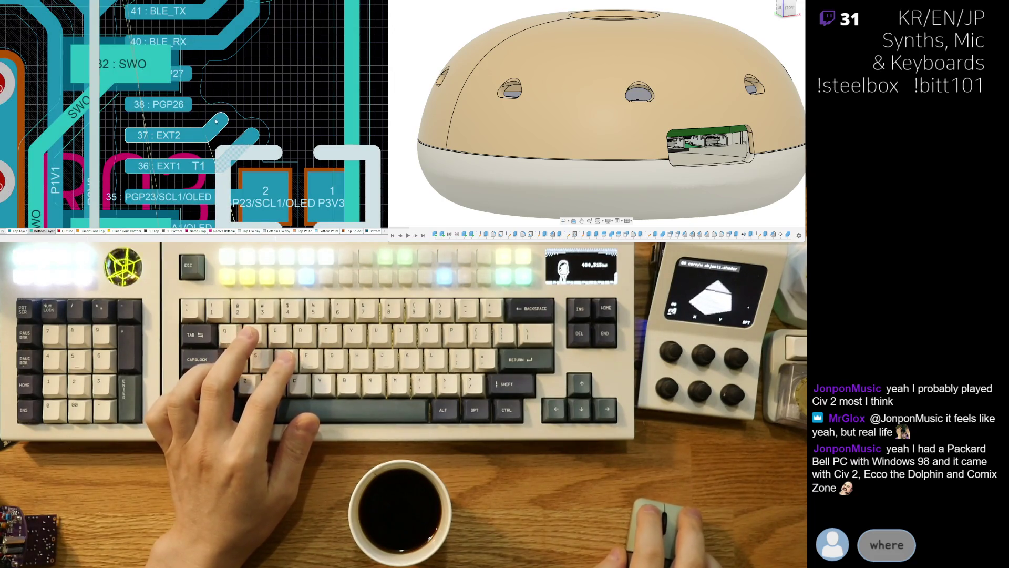
pyautogui.click(199, 114)
pyautogui.rightClick(204, 117)
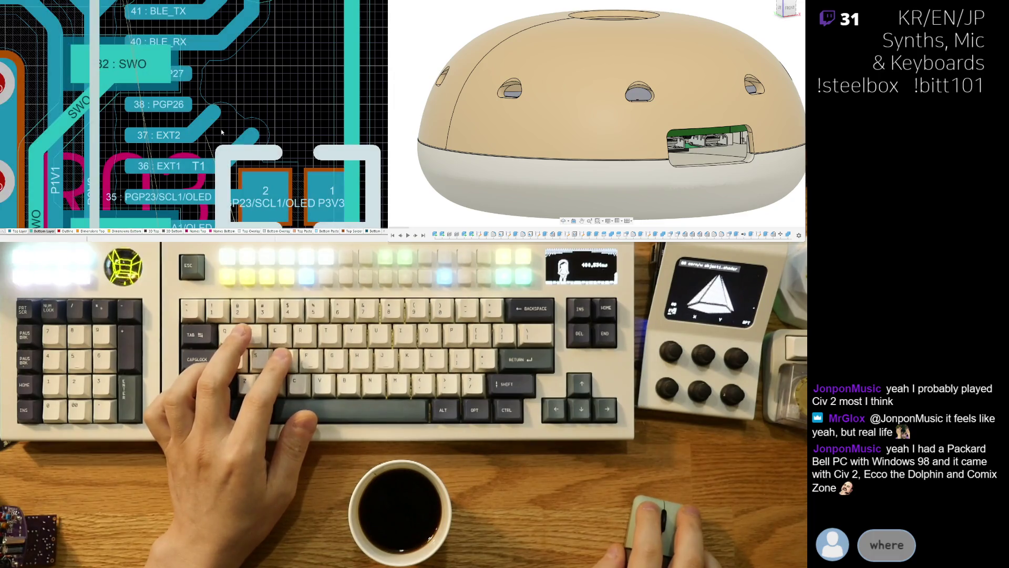
# Step: Route EXT1 diagonally from pad 36 and shift the upper OLED connector pads upward
pyautogui.click(202, 165)
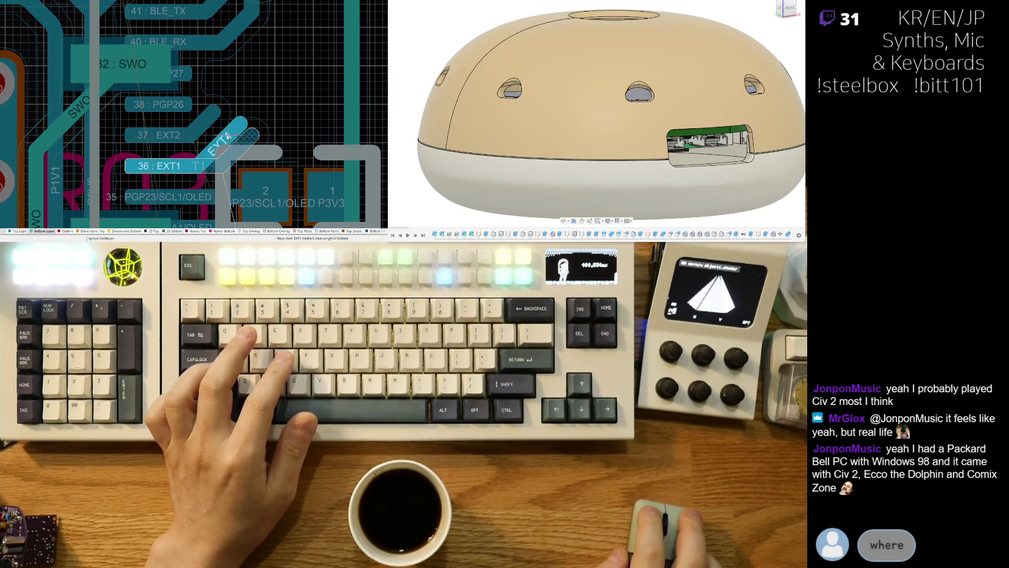
pyautogui.click(226, 137)
pyautogui.rightClick(226, 137)
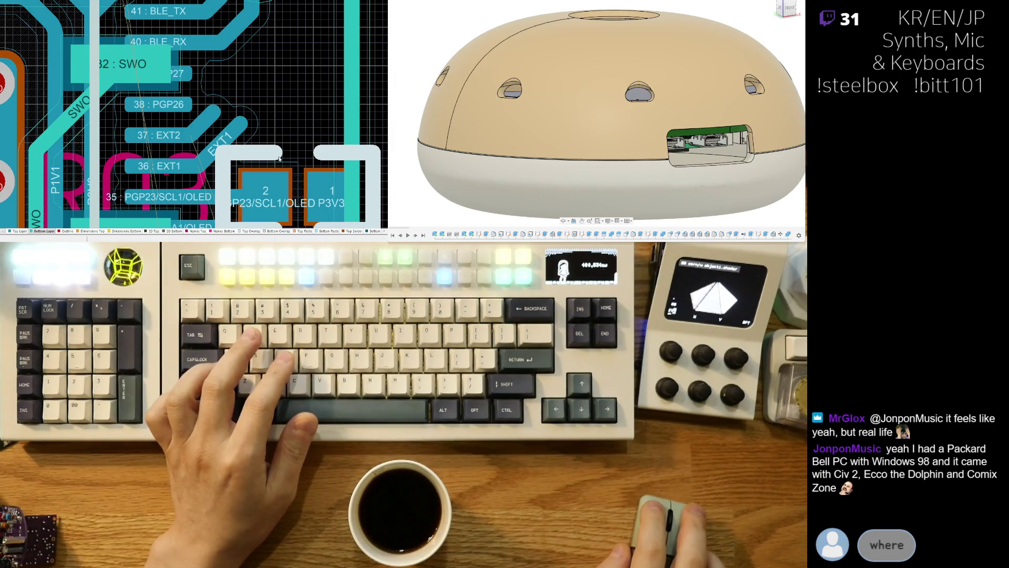
pyautogui.moveTo(313, 188); pyautogui.dragTo(295, 127, button='right')
pyautogui.moveTo(295, 127)
pyautogui.mouseDown()
pyautogui.moveTo(228, 126)
pyautogui.moveTo(279, 126)
pyautogui.mouseUp()
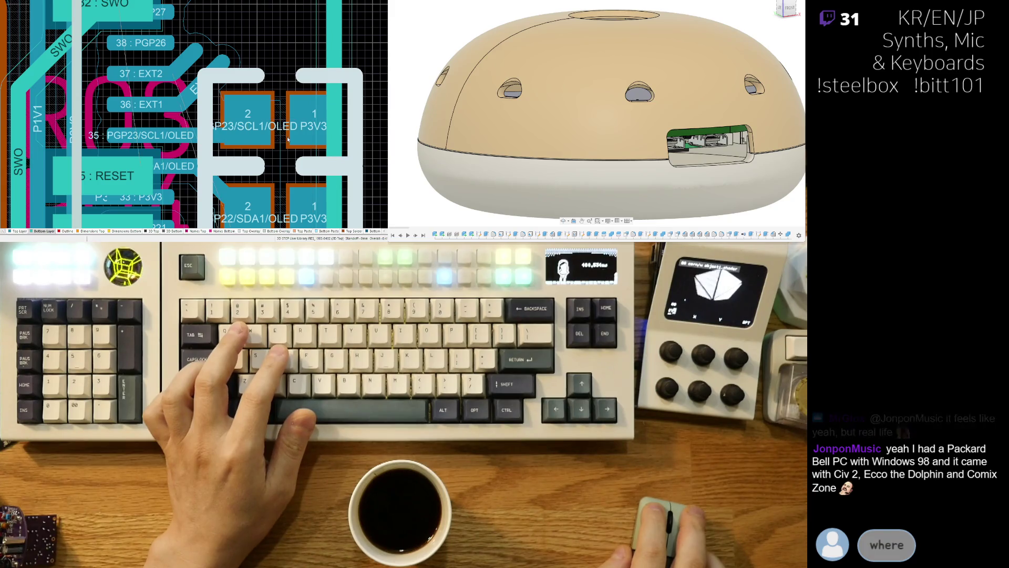
# Step: Move the lower OLED connector pads up and reroute the PGP22/SDA1 trace diagonally
pyautogui.scroll(-3, 263, 150)
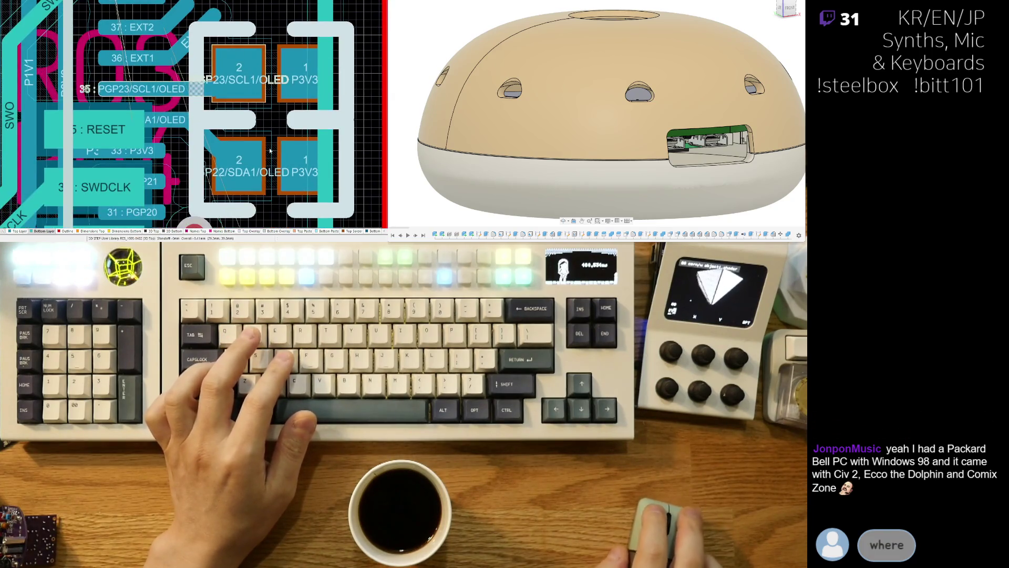
pyautogui.moveTo(269, 167); pyautogui.dragTo(272, 153)
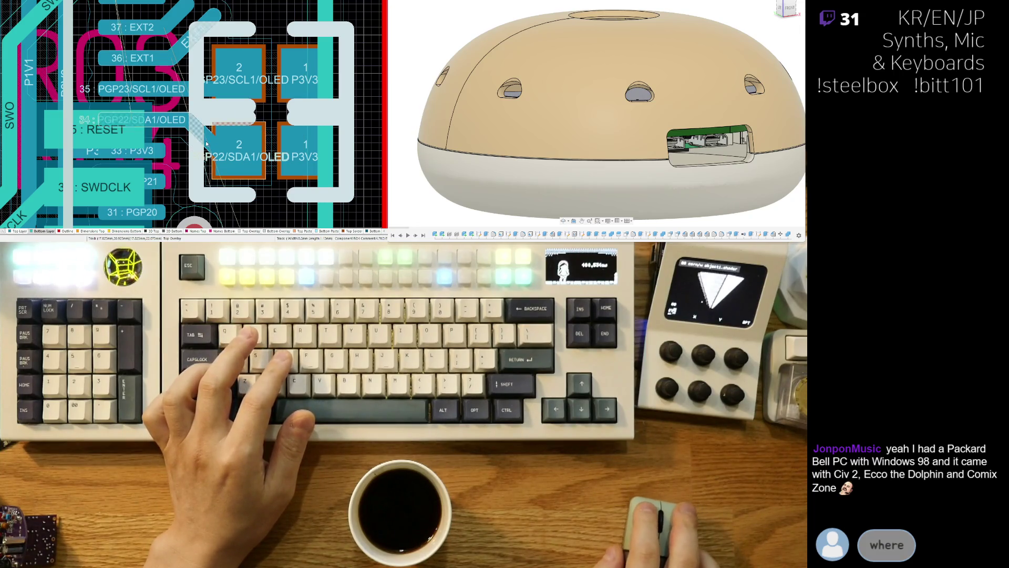
pyautogui.moveTo(185, 131); pyautogui.dragTo(221, 142)
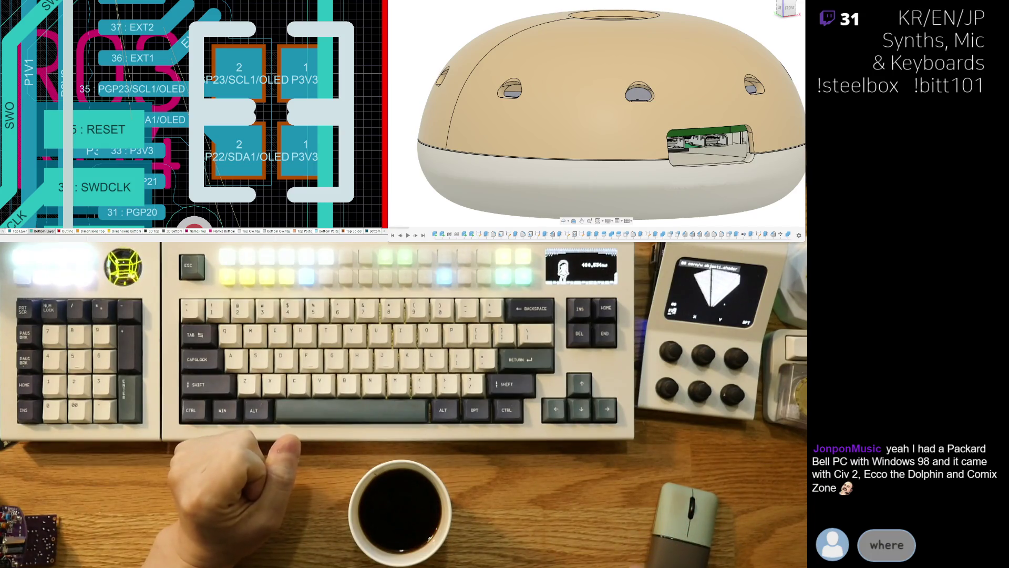
# Step: Inspect the OLED connector area in 3D, then return to 2D
pyautogui.keyDown('ctrl'); pyautogui.scroll(-3, 218, 139); pyautogui.keyUp('ctrl')
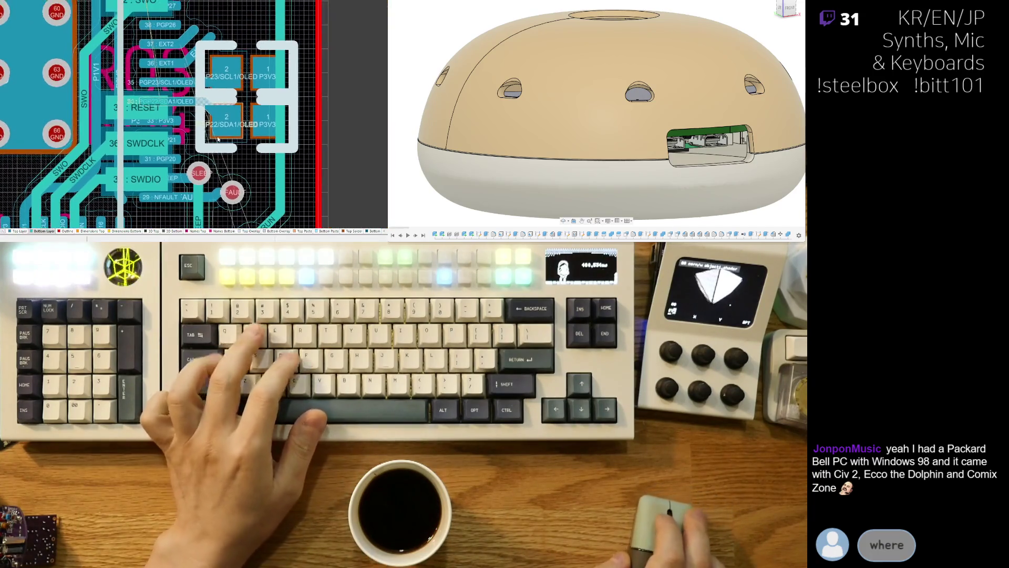
pyautogui.press('3')
pyautogui.keyDown('ctrl'); pyautogui.scroll(2, 223, 184); pyautogui.keyUp('ctrl')
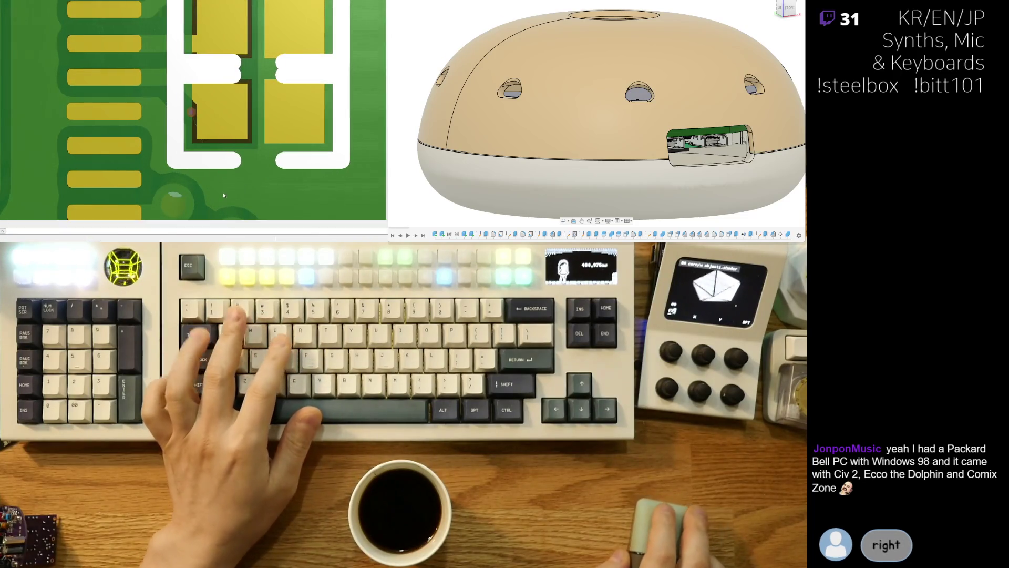
pyautogui.press('2')
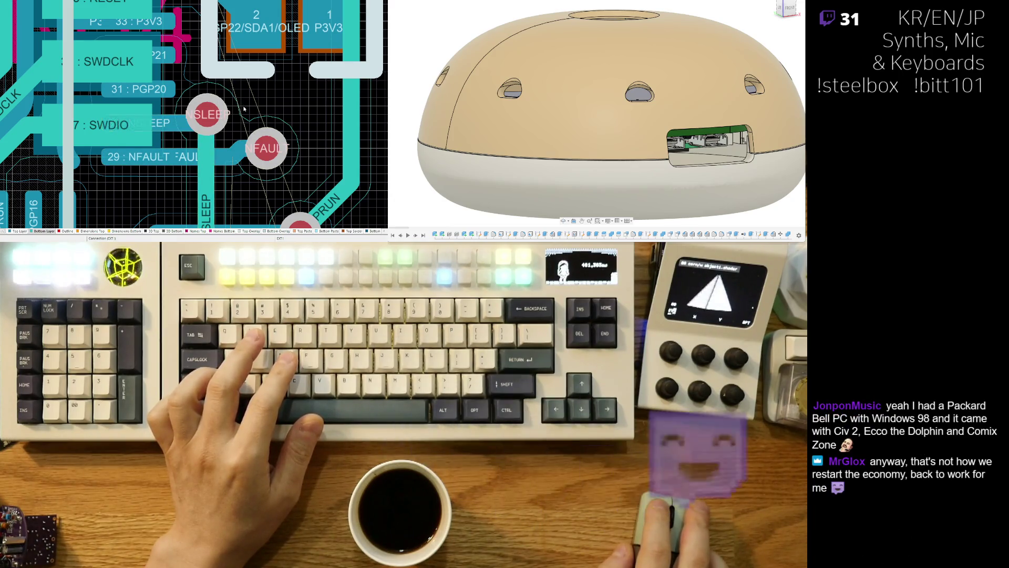
# Step: Shift the upper and lower connector pads to the right and check the area in 3D
pyautogui.moveTo(292, 56); pyautogui.dragTo(247, 168, button='right')
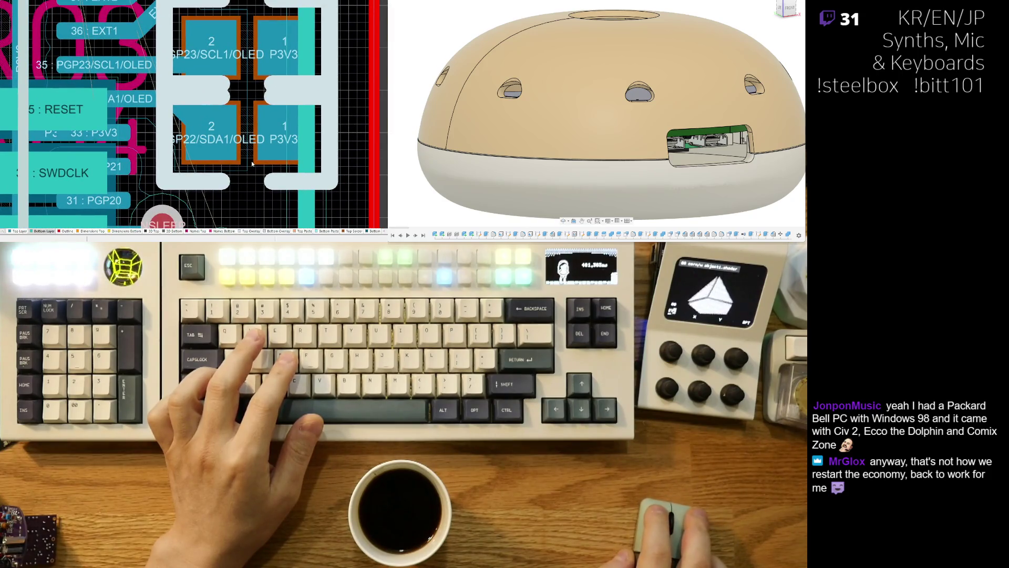
pyautogui.keyDown('ctrl'); pyautogui.scroll(-2, 252, 164); pyautogui.keyUp('ctrl')
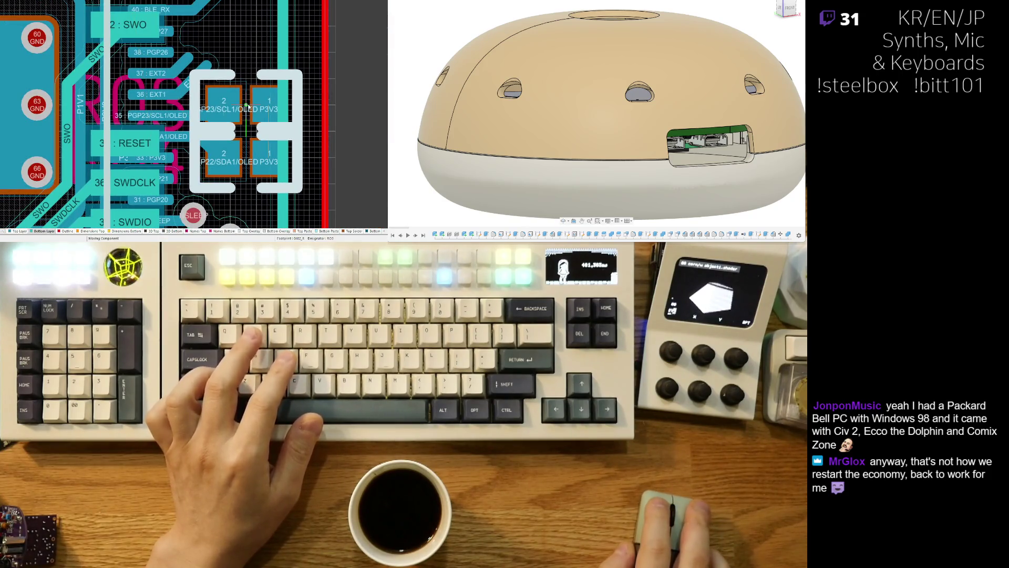
pyautogui.click(265, 116)
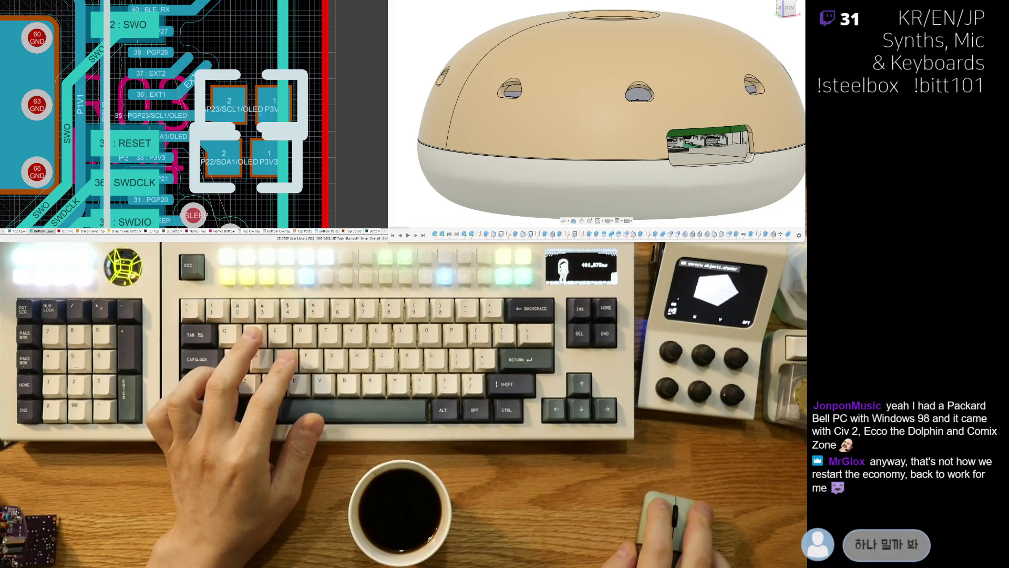
pyautogui.moveTo(245, 169); pyautogui.dragTo(250, 159)
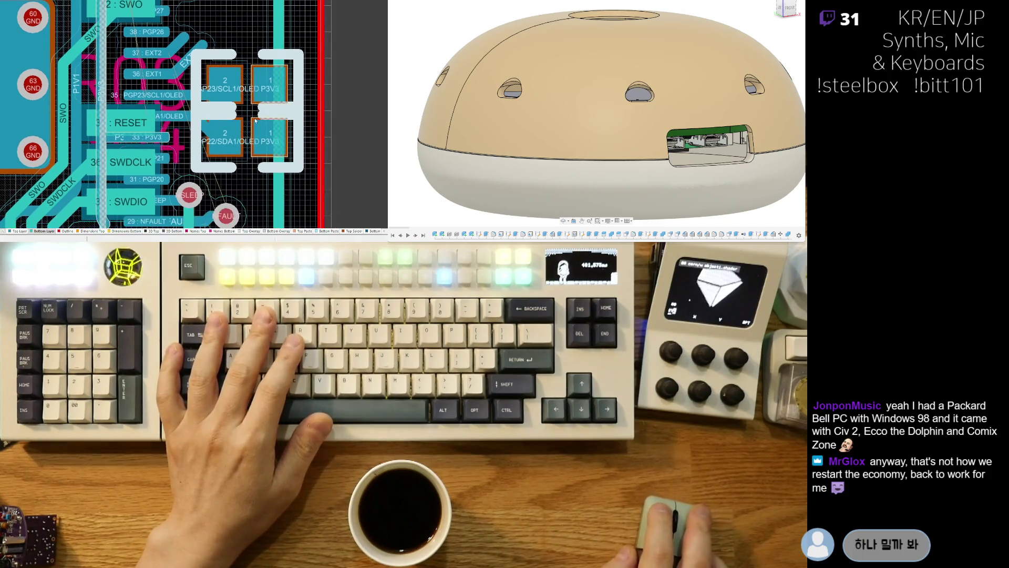
pyautogui.press('3')
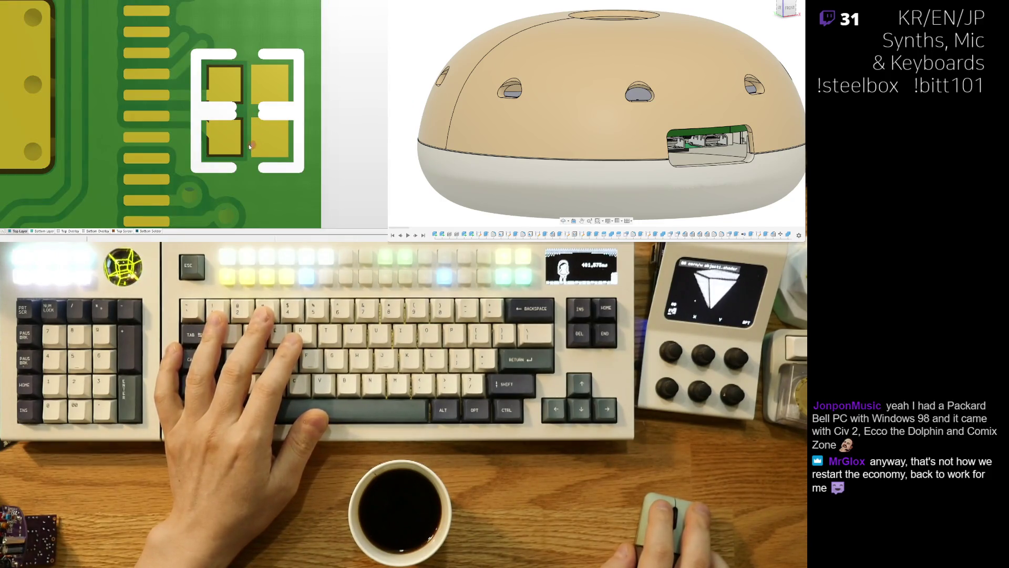
pyautogui.moveTo(189, 116)
pyautogui.mouseDown(button='right')
pyautogui.moveTo(132, 102)
pyautogui.moveTo(169, 129)
pyautogui.mouseUp(button='right')
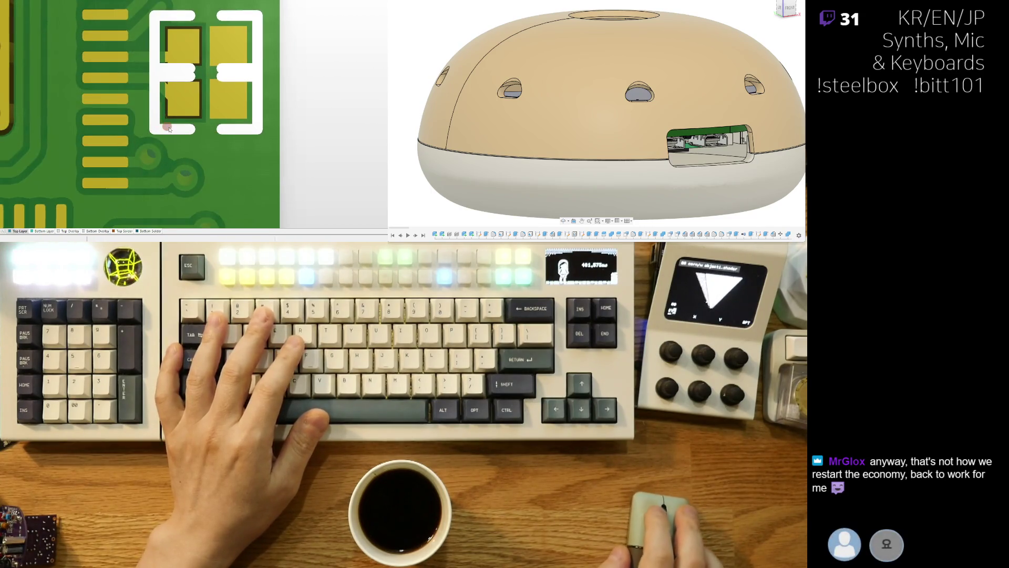
# Step: Back in 2D, move the NFAULT via left to shorten its track
pyautogui.press('2')
pyautogui.keyDown('ctrl'); pyautogui.scroll(5, 273, 137); pyautogui.keyUp('ctrl')
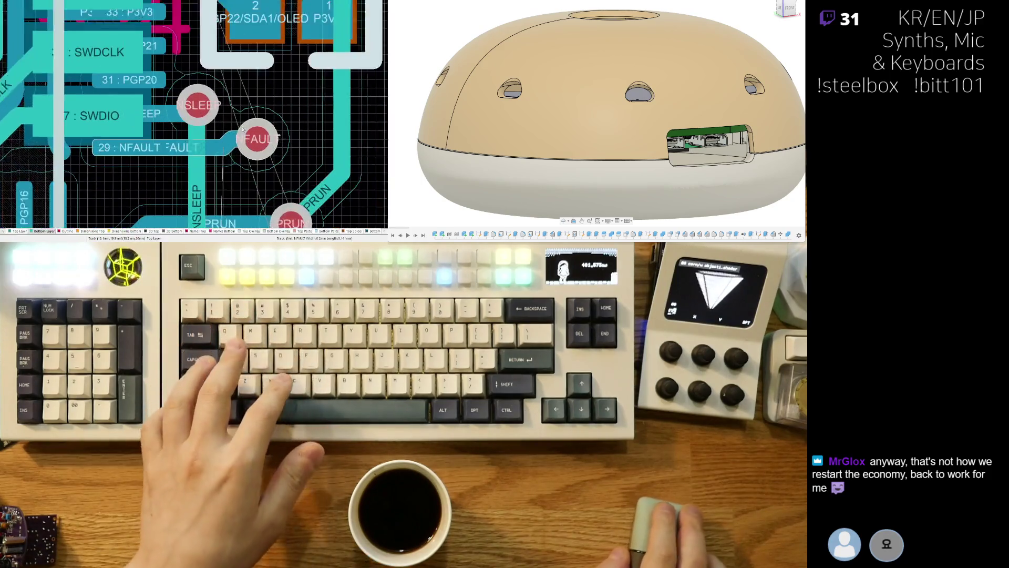
pyautogui.moveTo(270, 138); pyautogui.dragTo(233, 138)
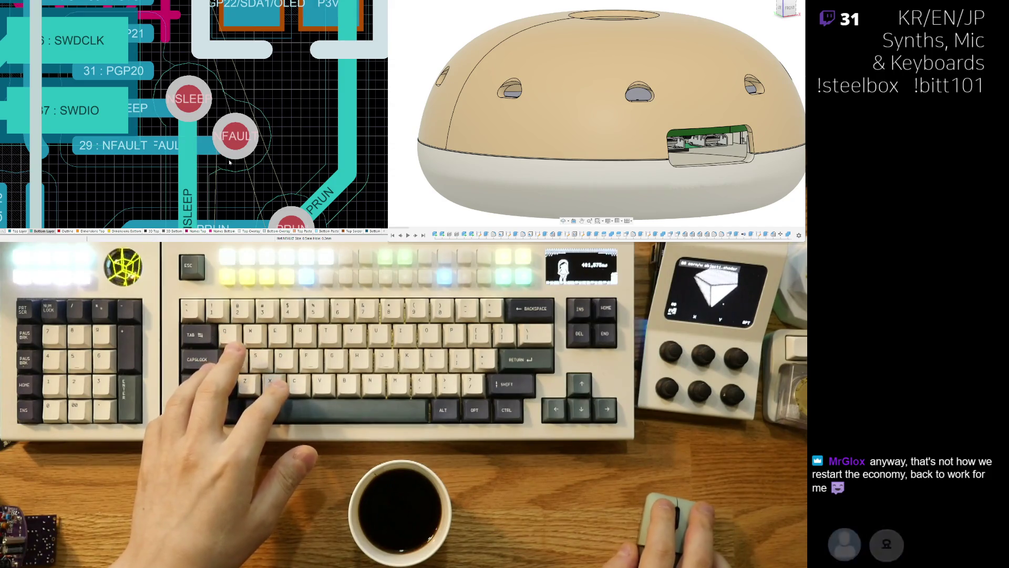
pyautogui.keyDown('ctrl'); pyautogui.scroll(-3, 248, 126); pyautogui.keyUp('ctrl')
pyautogui.scroll(-3, 173, 154)
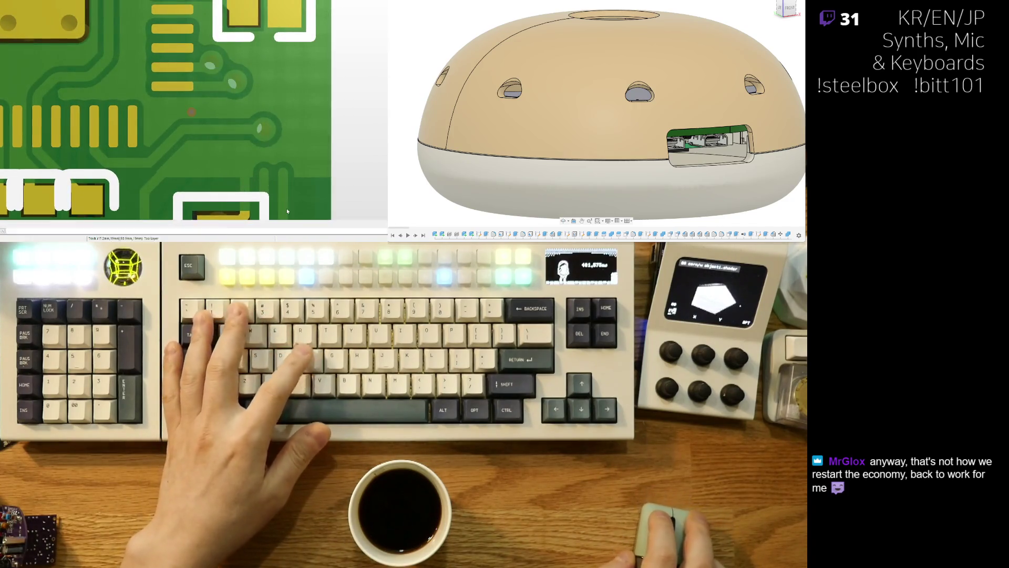
# Step: Move the vertical PRUN track left, nudge the GND via down-right, and shift the PRUN track right
pyautogui.press('2')
pyautogui.keyDown('ctrl'); pyautogui.scroll(-3, 268, 144); pyautogui.keyUp('ctrl')
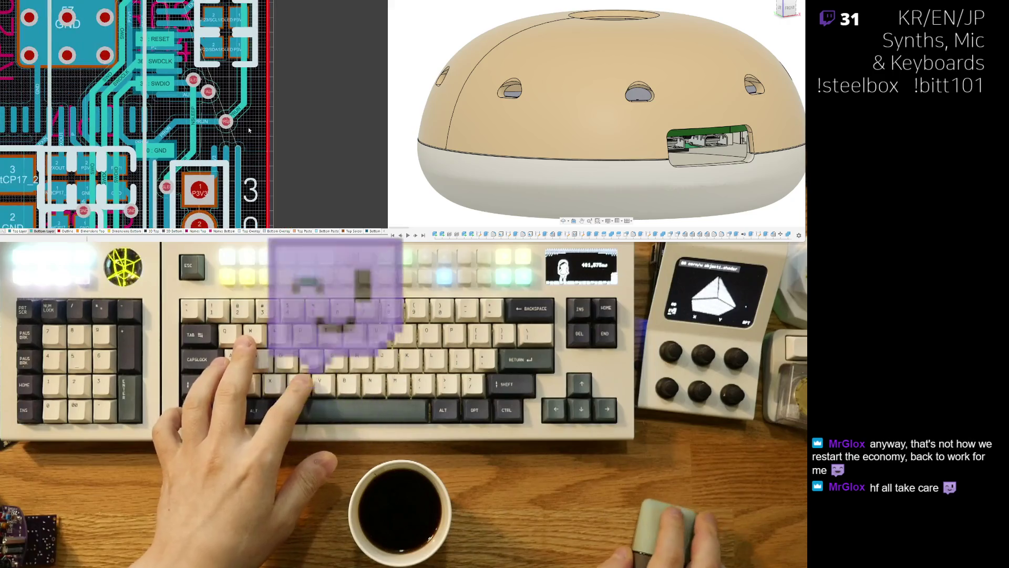
pyautogui.scroll(2, 246, 112)
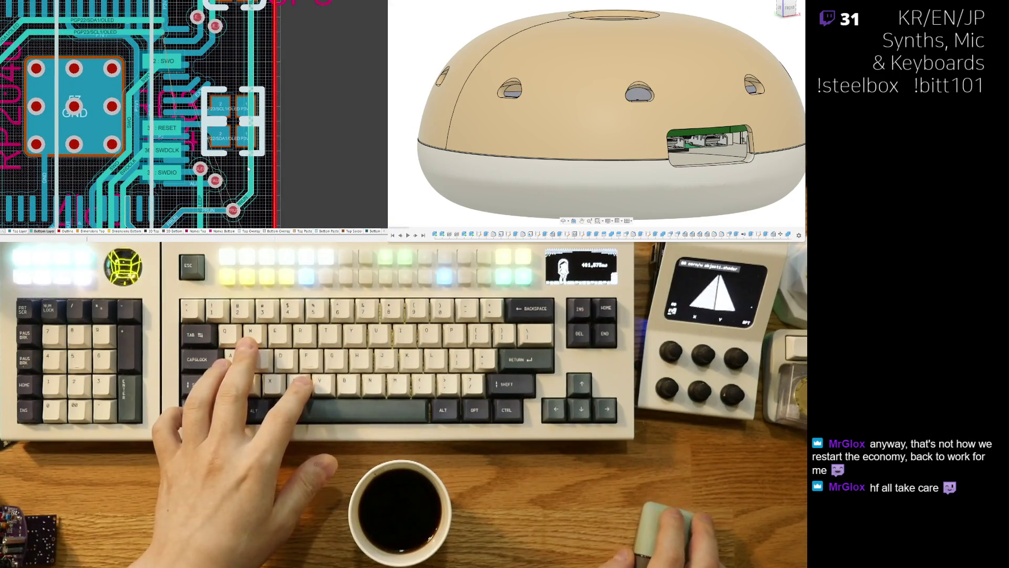
pyautogui.moveTo(253, 169); pyautogui.dragTo(230, 171)
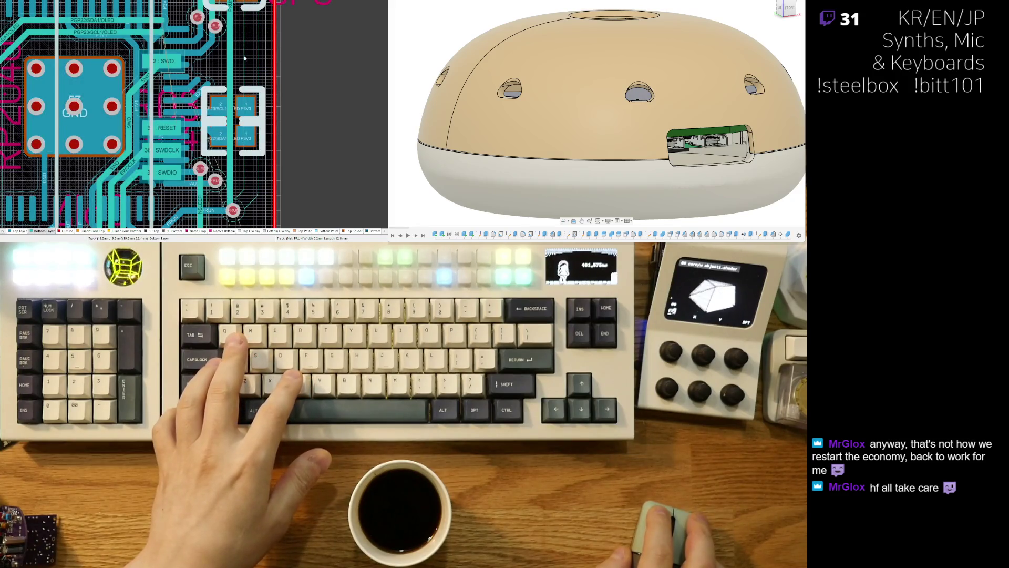
pyautogui.scroll(5, 248, 146)
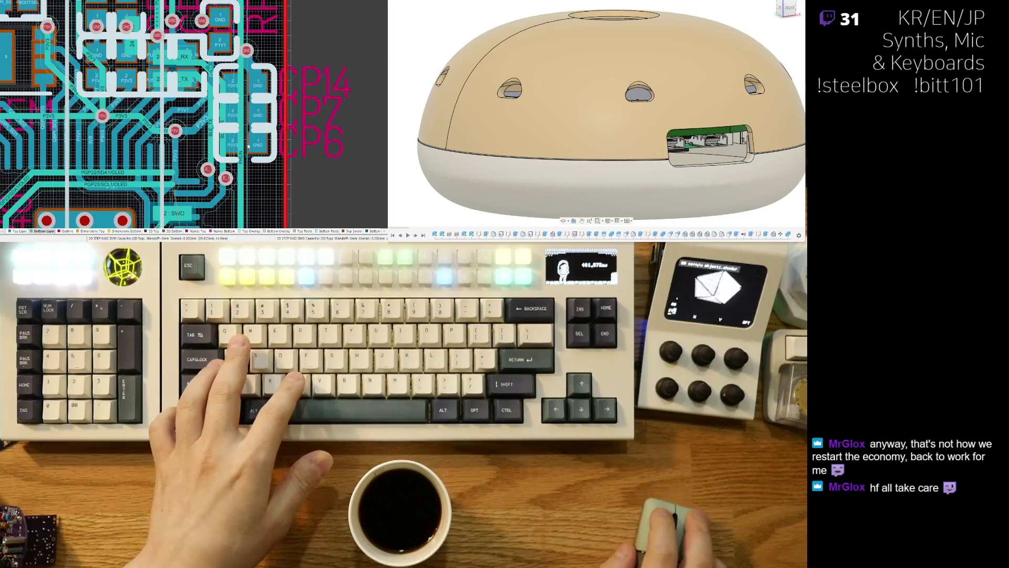
pyautogui.scroll(2, 242, 38)
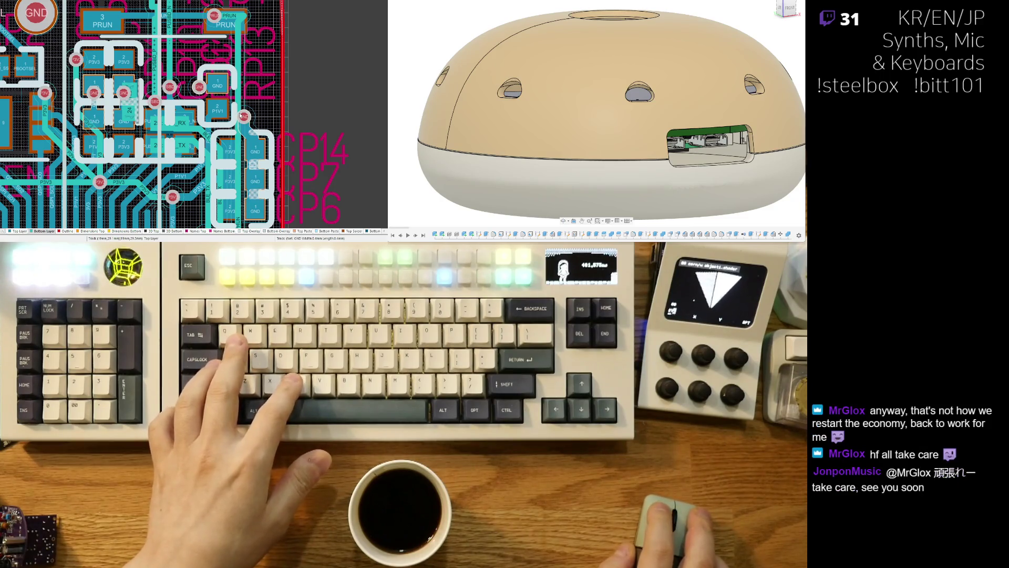
pyautogui.moveTo(241, 115)
pyautogui.mouseDown()
pyautogui.moveTo(250, 124)
pyautogui.moveTo(244, 119)
pyautogui.mouseUp()
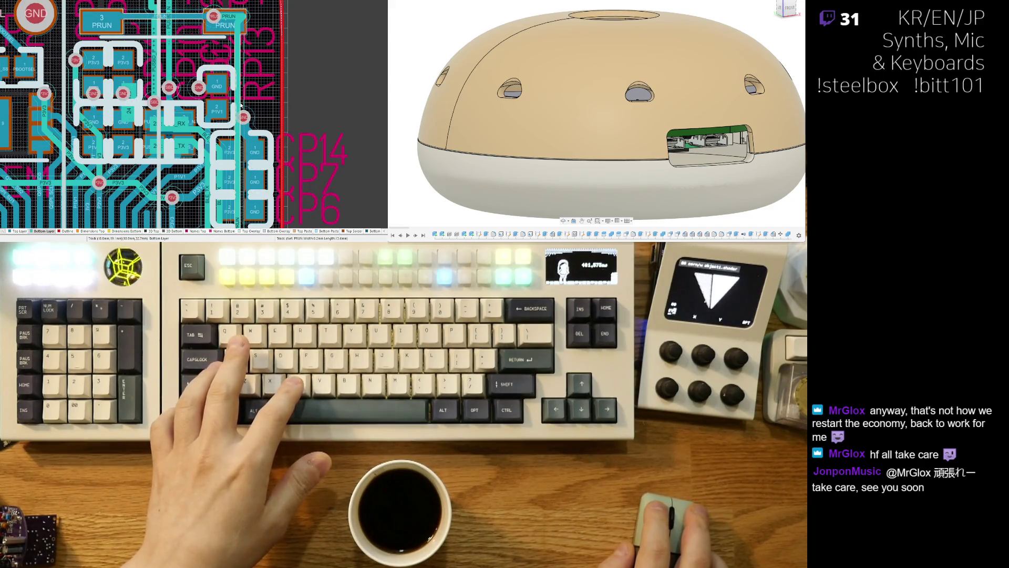
pyautogui.moveTo(225, 90); pyautogui.dragTo(261, 106)
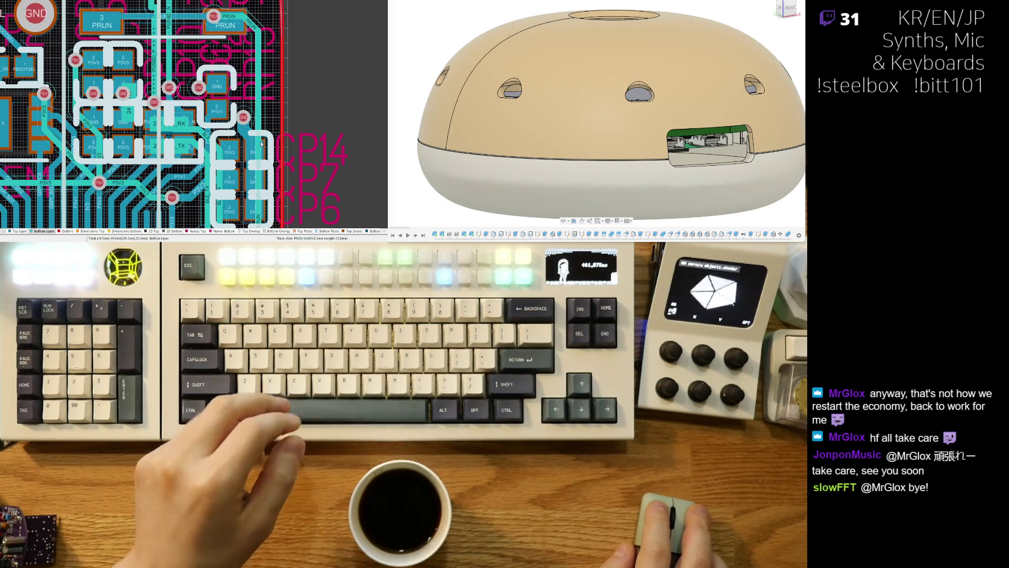
# Step: Route a new PRUN track with Ctrl+W from its pad down to its via
pyautogui.keyDown('ctrl'); pyautogui.scroll(3, 262, 102); pyautogui.keyUp('ctrl')
pyautogui.scroll(2, 251, 72)
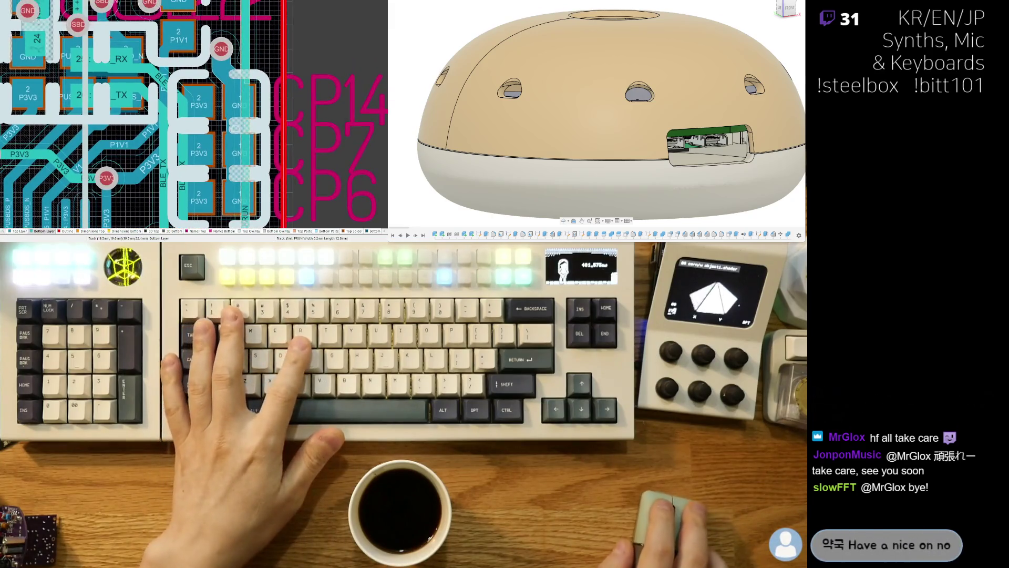
pyautogui.hotkey('ctrl', 'w')
pyautogui.click(235, 89)
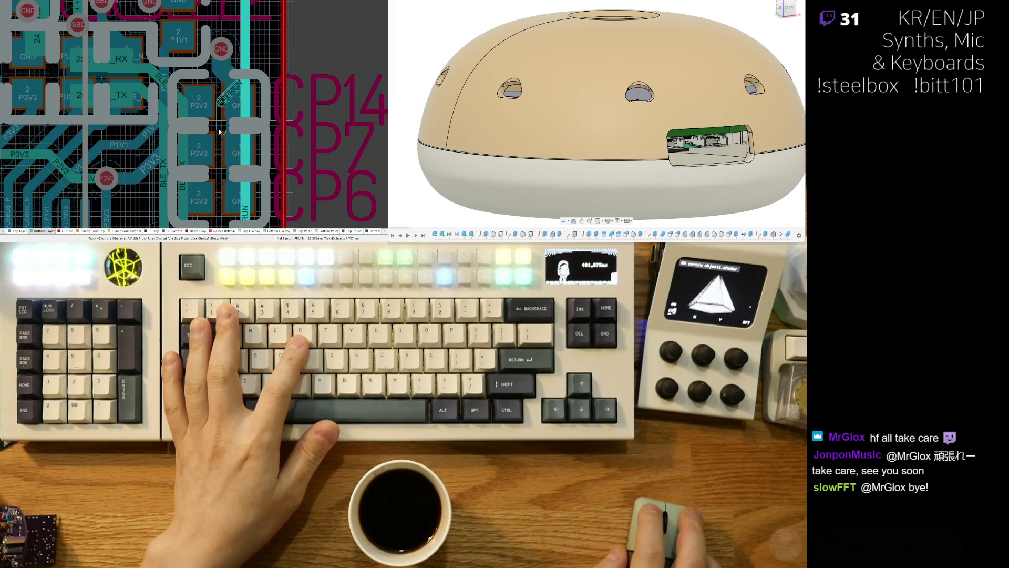
pyautogui.scroll(-5, 220, 133)
pyautogui.scroll(-5, 216, 188)
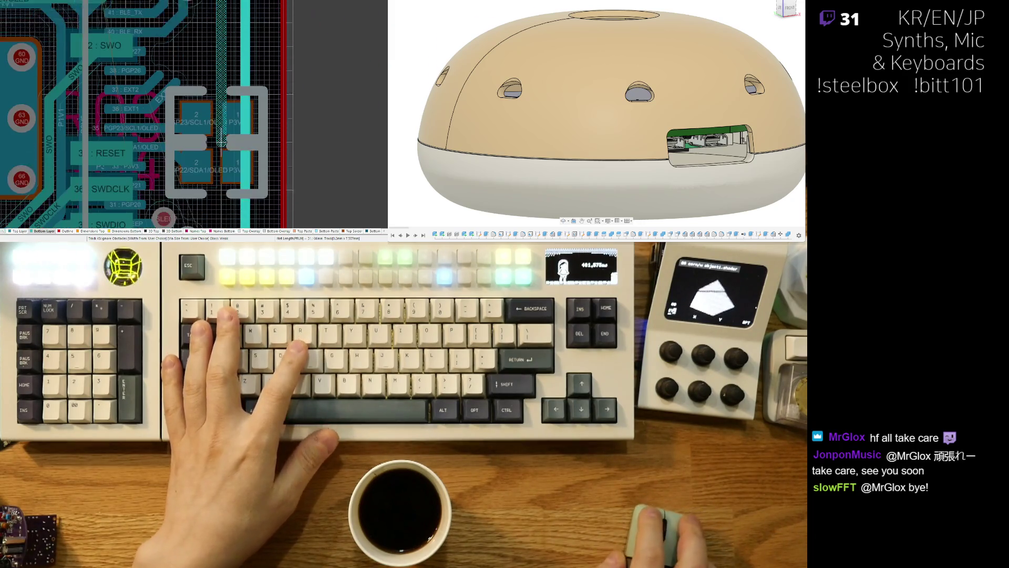
pyautogui.scroll(-3, 217, 187)
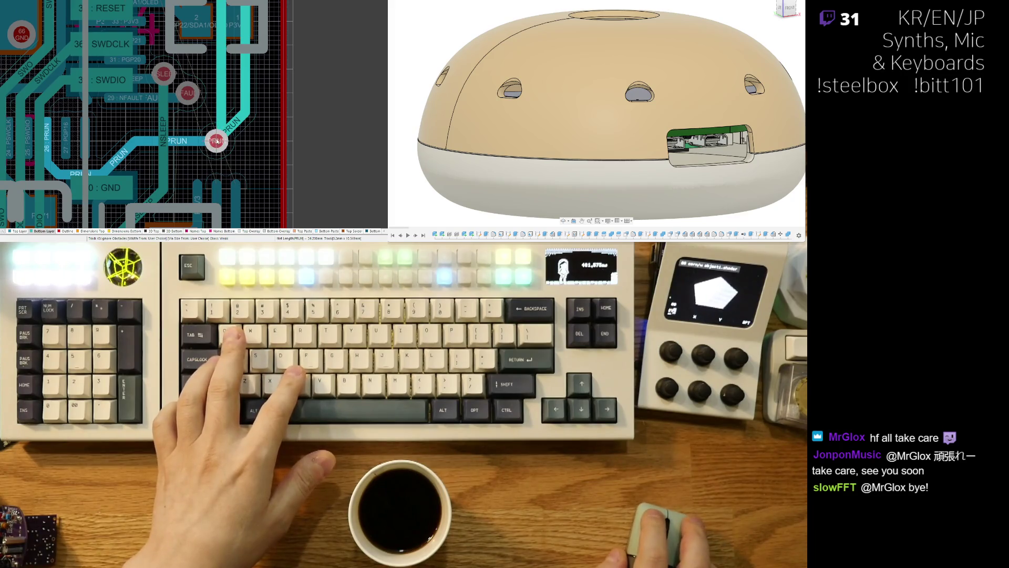
pyautogui.click(233, 128)
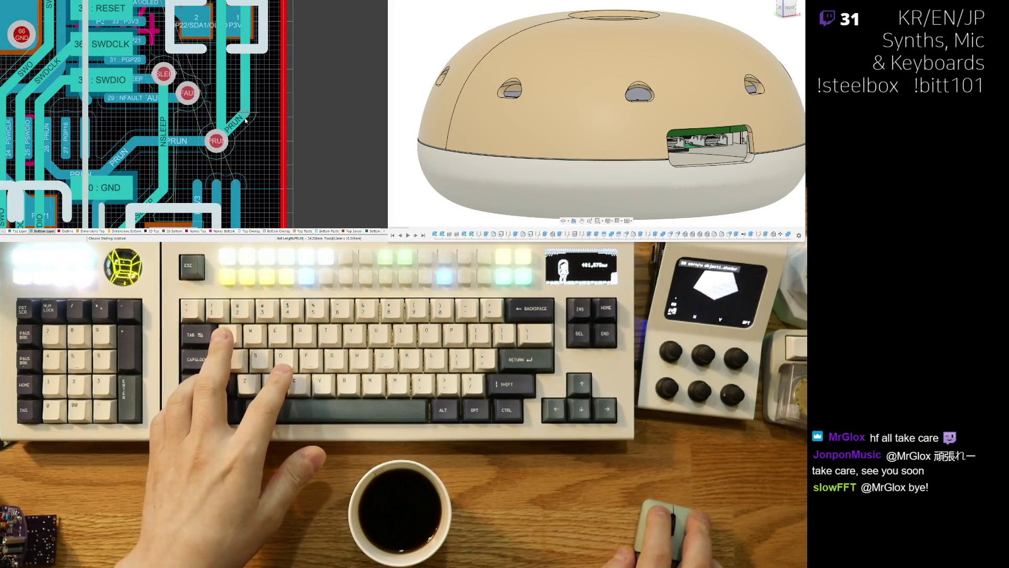
pyautogui.press('Escape')
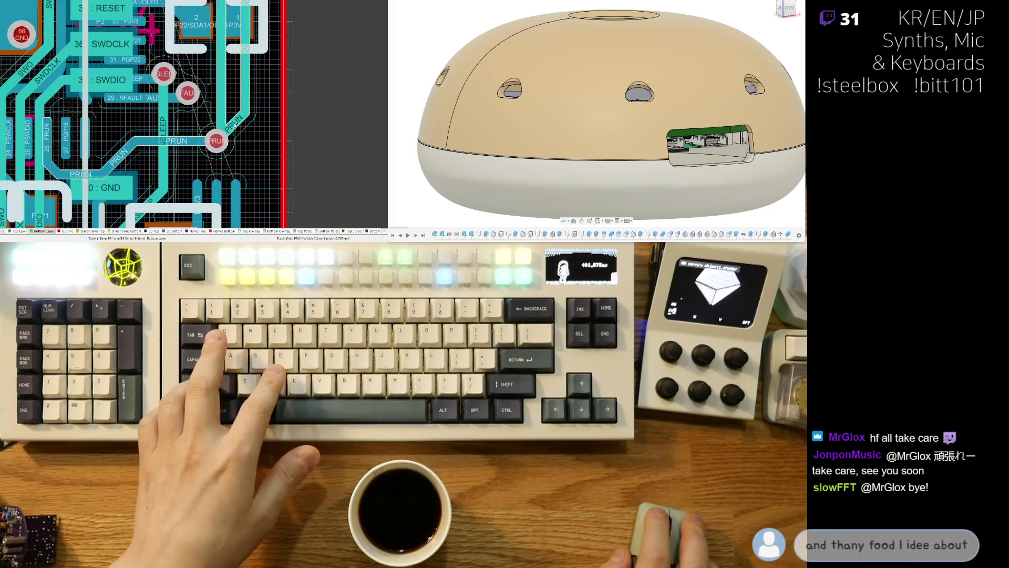
# Step: Nudge the upper GND via left to reroute its track, then tilt the board in 3D
pyautogui.scroll(-5, 245, 152)
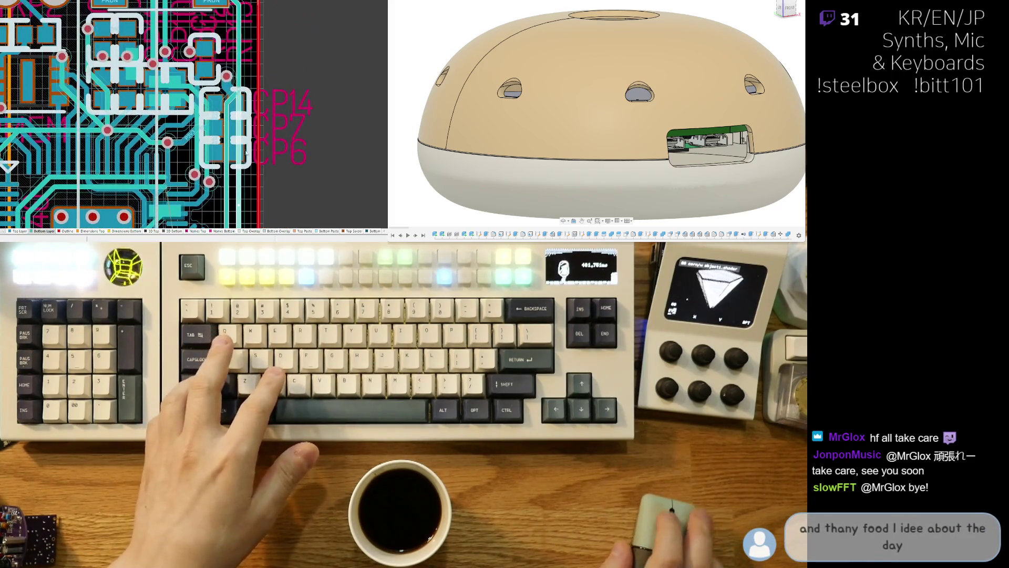
pyautogui.keyDown('ctrl'); pyautogui.scroll(4, 246, 153); pyautogui.keyUp('ctrl')
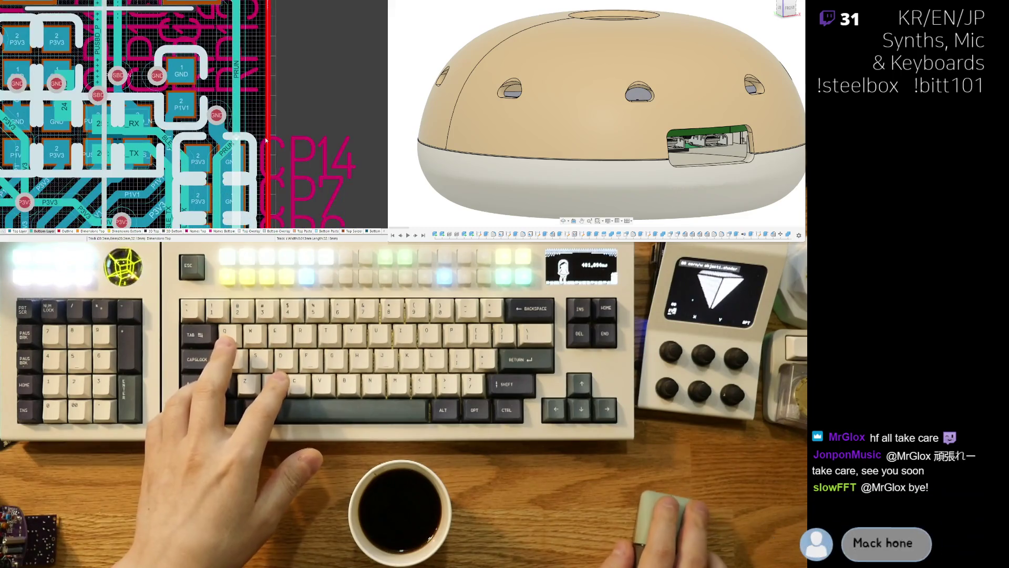
pyautogui.moveTo(266, 140); pyautogui.dragTo(256, 52, button='right')
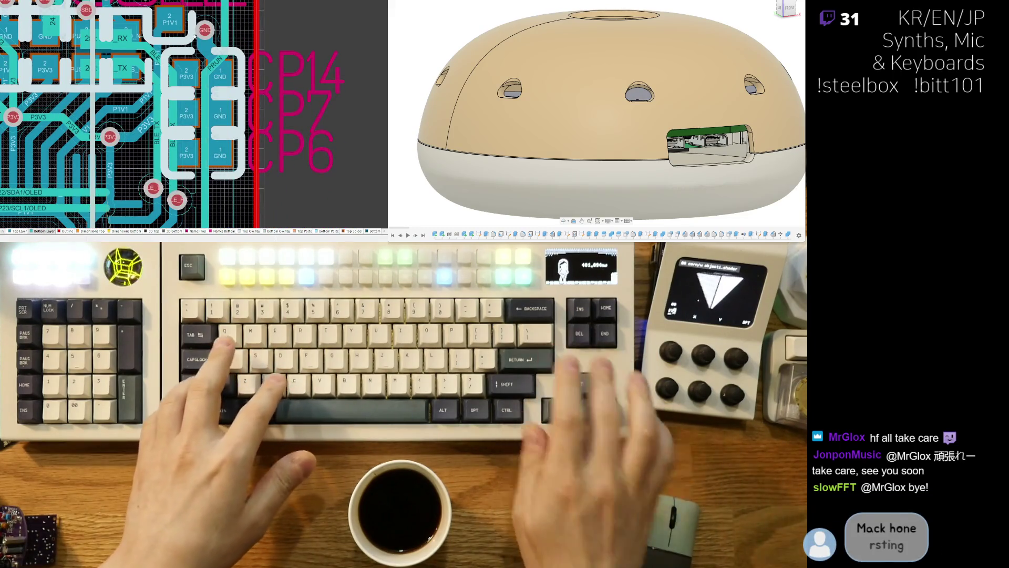
pyautogui.keyDown('ctrl'); pyautogui.scroll(2, 215, 61); pyautogui.keyUp('ctrl')
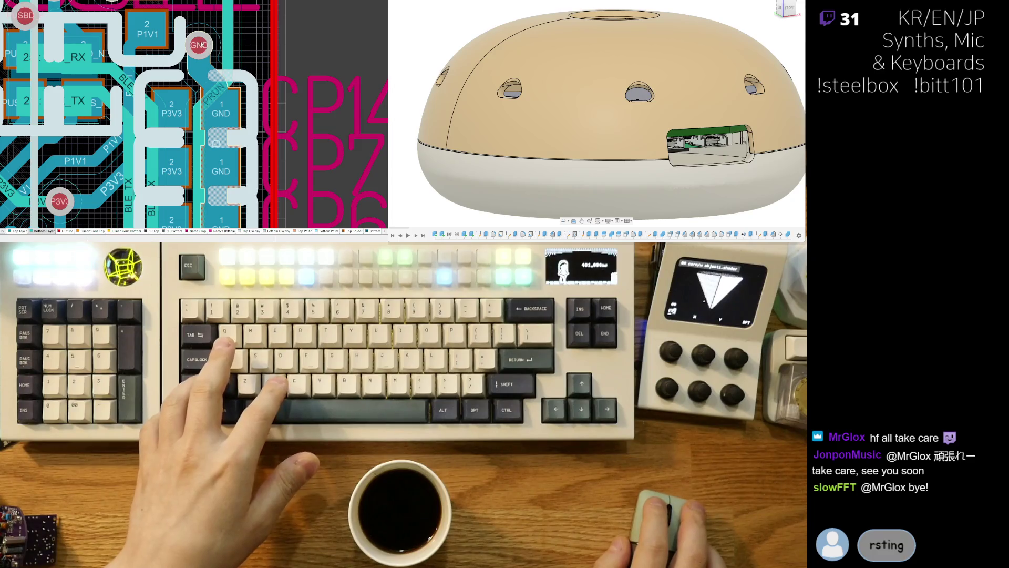
pyautogui.moveTo(205, 49); pyautogui.dragTo(199, 49)
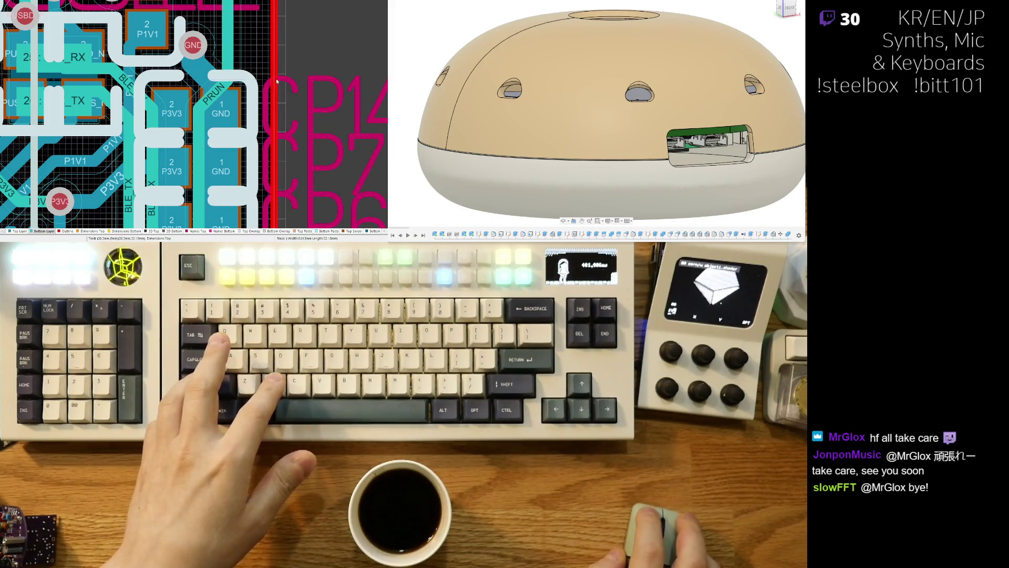
pyautogui.keyDown('ctrl'); pyautogui.scroll(-3, 277, 80); pyautogui.keyUp('ctrl')
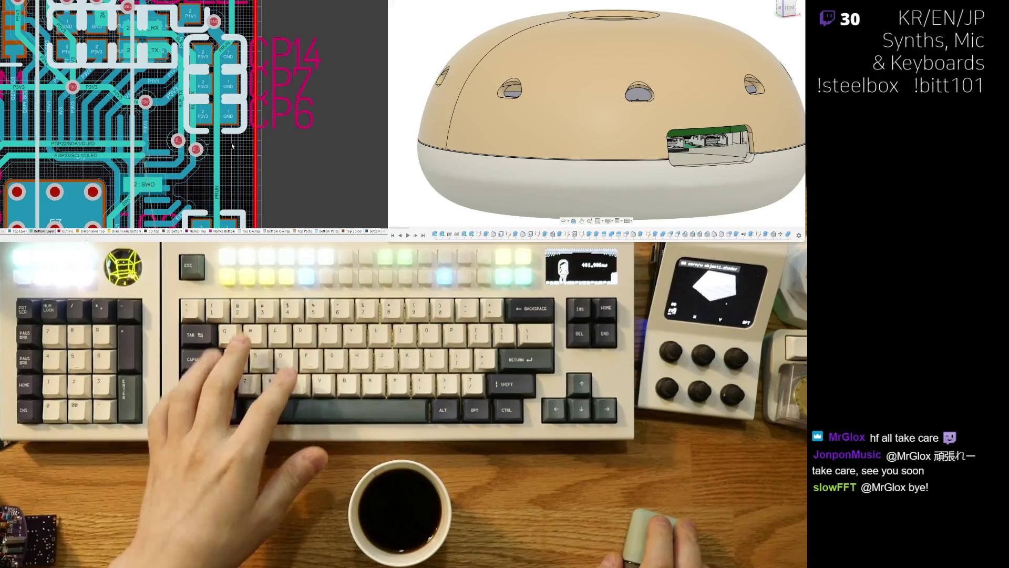
pyautogui.press('3')
pyautogui.keyDown('shift'); pyautogui.moveTo(232, 143); pyautogui.dragTo(219, 143, button='right'); pyautogui.keyUp('shift')
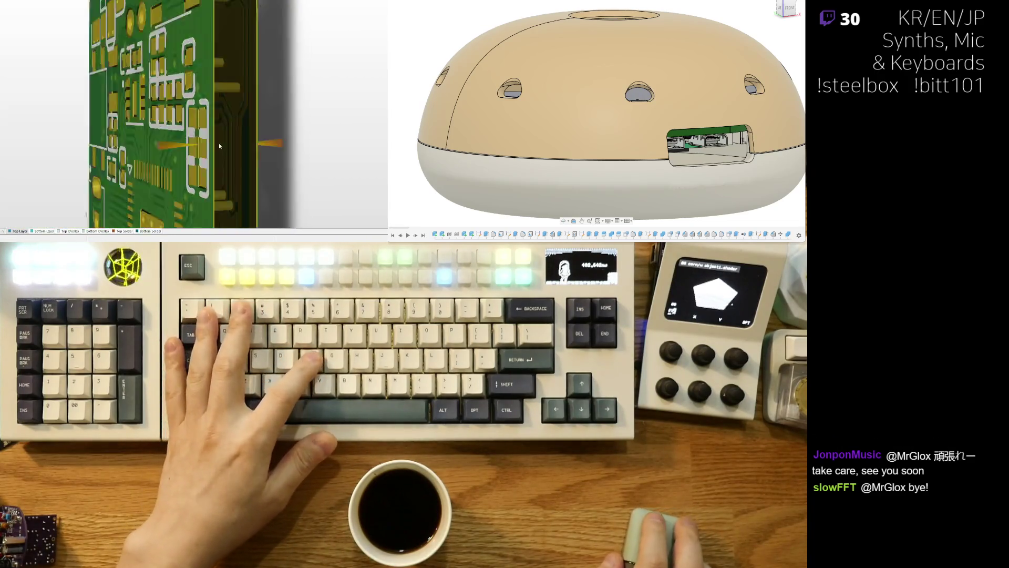
pyautogui.press('2')
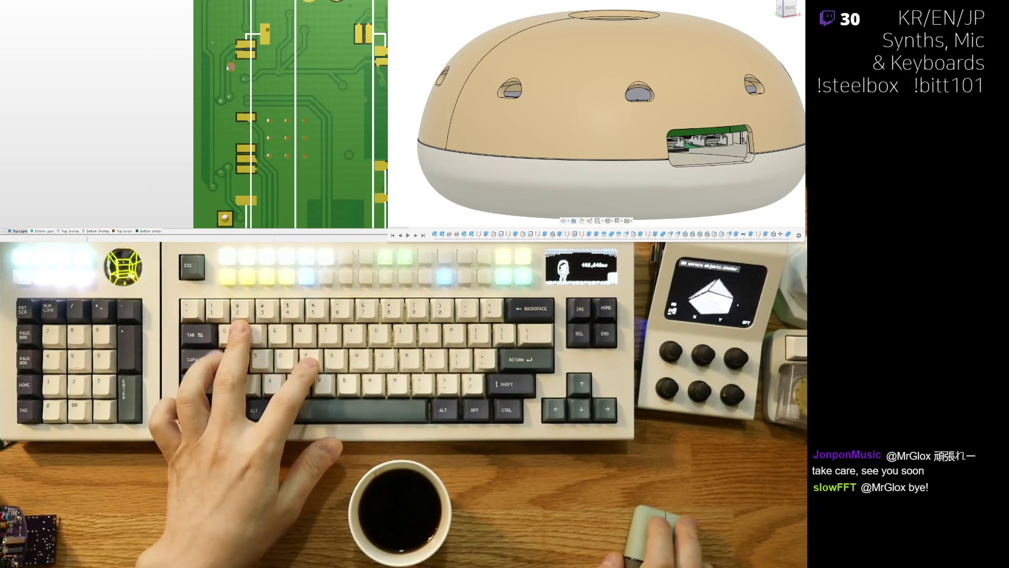
pyautogui.press('2')
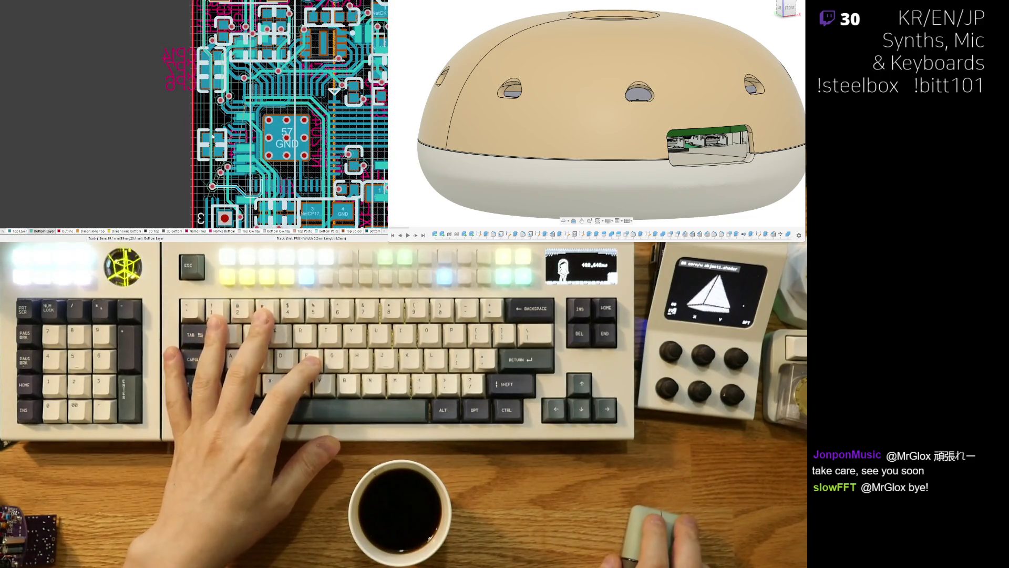
pyautogui.hotkey('ctrl', 'f')
pyautogui.keyDown('ctrl'); pyautogui.scroll(8, 190, 198); pyautogui.keyUp('ctrl')
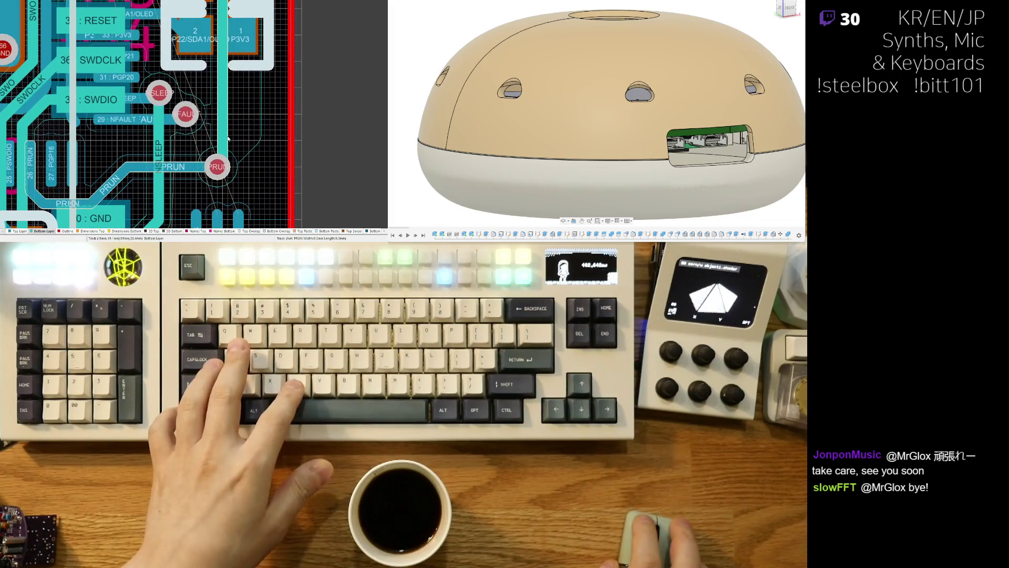
pyautogui.moveTo(213, 161); pyautogui.dragTo(223, 170)
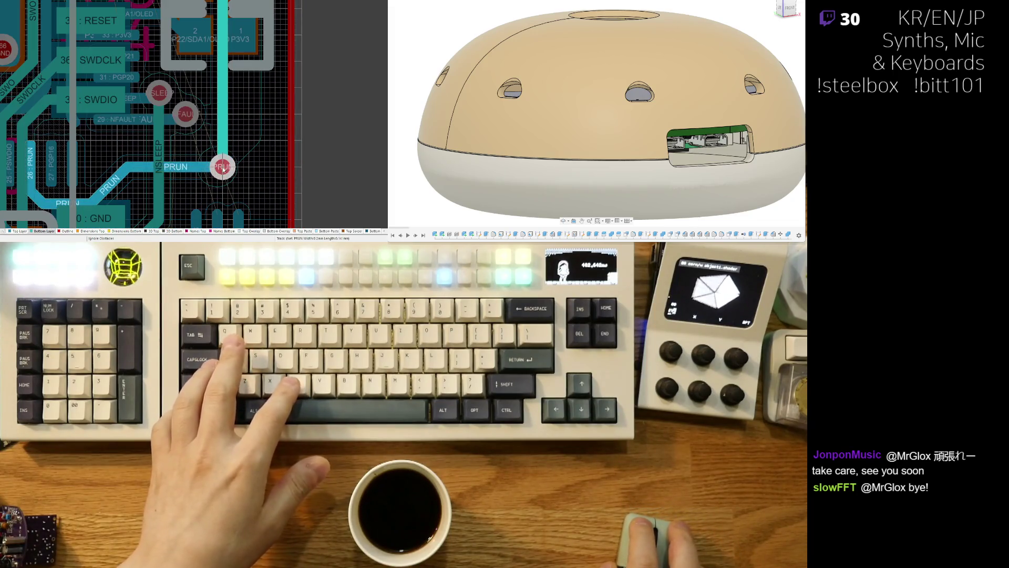
pyautogui.click(223, 170)
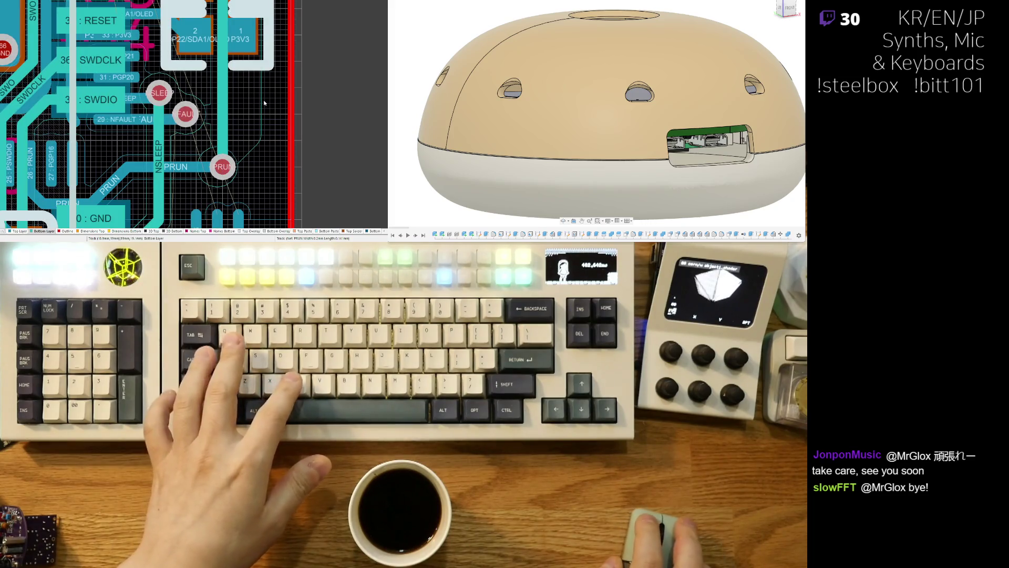
pyautogui.keyDown('ctrl'); pyautogui.scroll(-4, 234, 164); pyautogui.keyUp('ctrl')
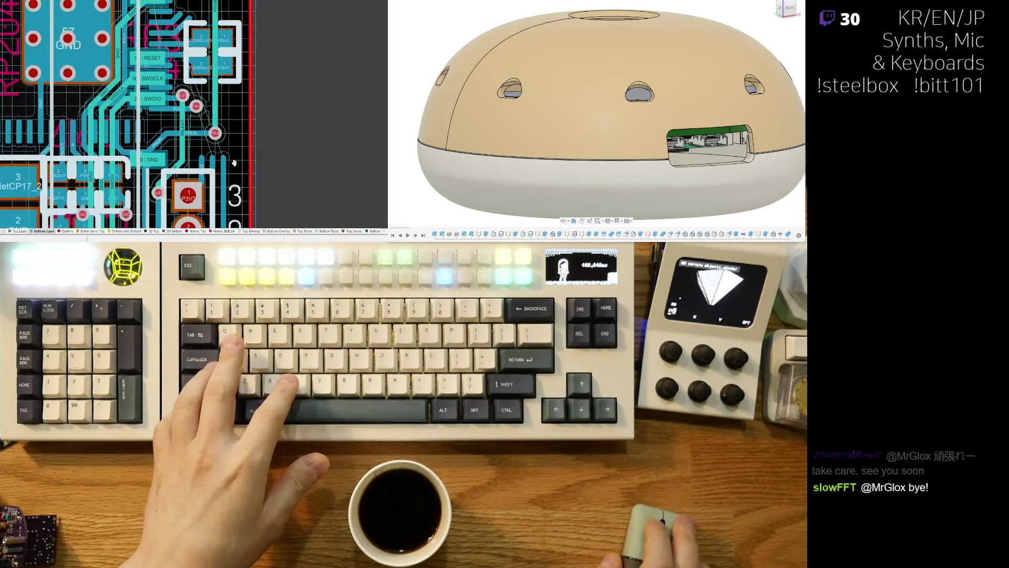
pyautogui.keyDown('ctrl'); pyautogui.scroll(-2, 234, 164); pyautogui.keyUp('ctrl')
pyautogui.keyDown('ctrl'); pyautogui.scroll(-1, 220, 134); pyautogui.keyUp('ctrl')
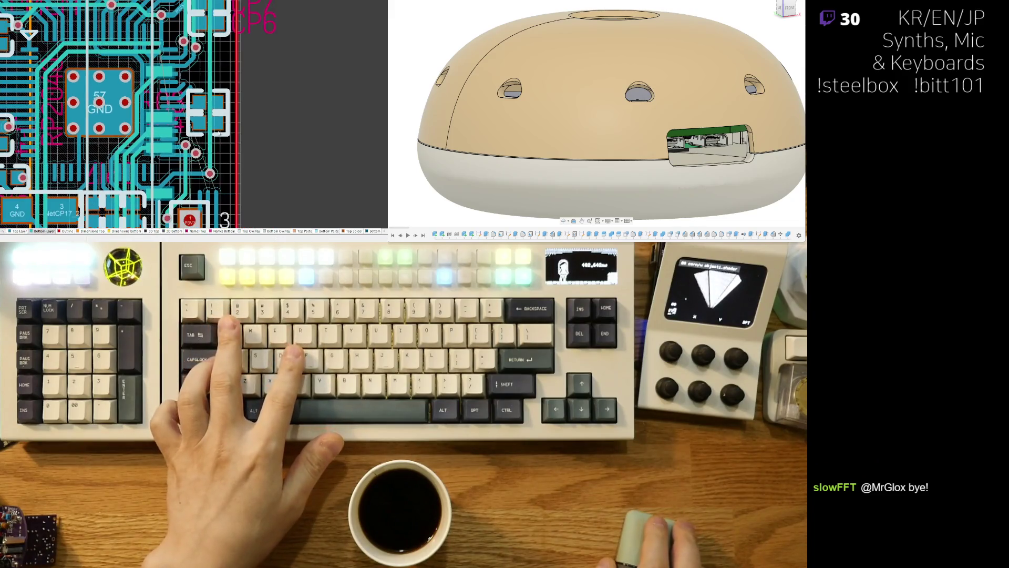
pyautogui.press('3')
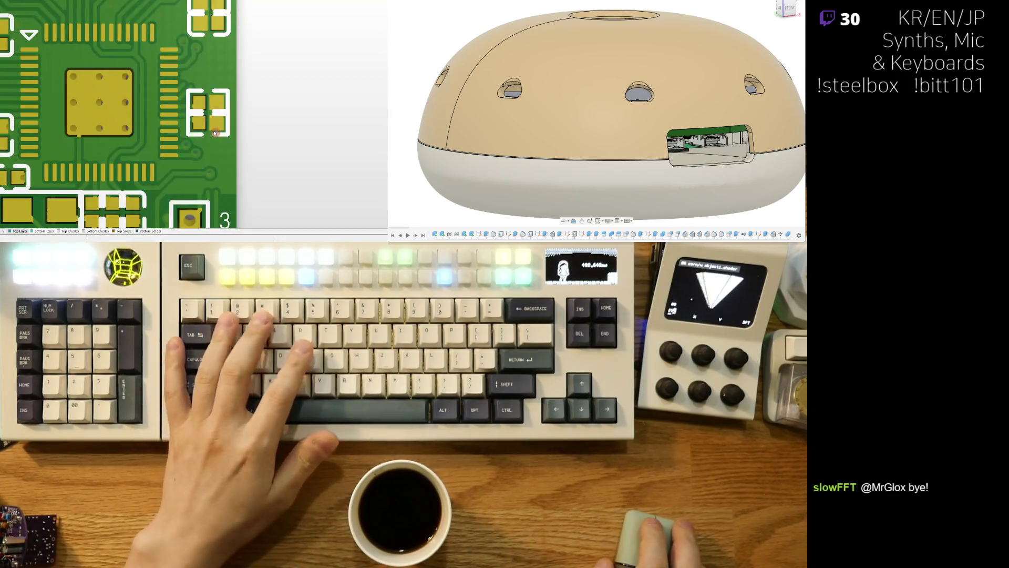
pyautogui.moveTo(214, 135); pyautogui.dragTo(233, 141, button='right')
pyautogui.keyDown('ctrl'); pyautogui.scroll(-2, 233, 141); pyautogui.keyUp('ctrl')
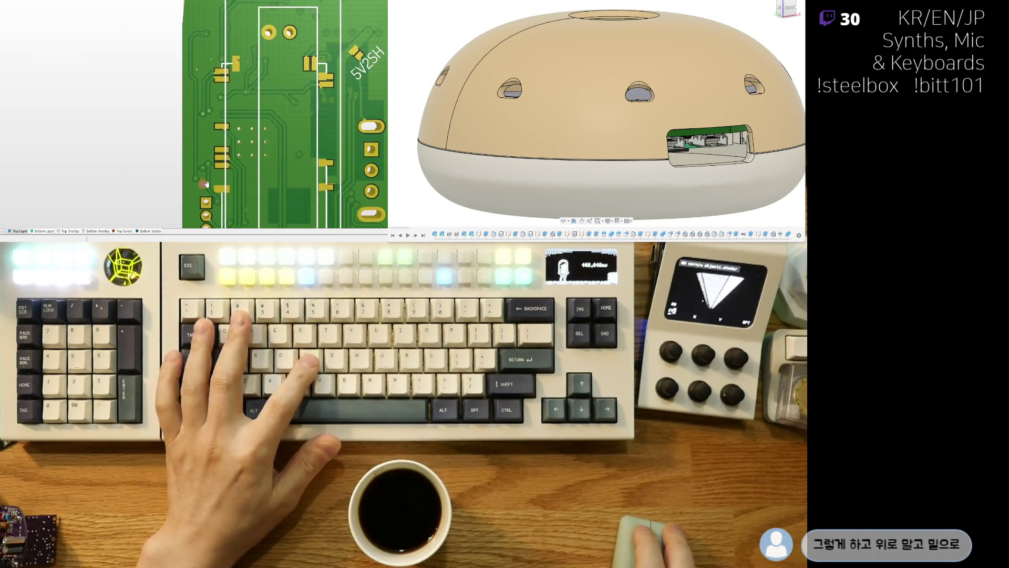
pyautogui.keyDown('ctrl'); pyautogui.scroll(-1, 204, 192); pyautogui.keyUp('ctrl')
pyautogui.keyDown('ctrl'); pyautogui.scroll(-2, 203, 193); pyautogui.keyUp('ctrl')
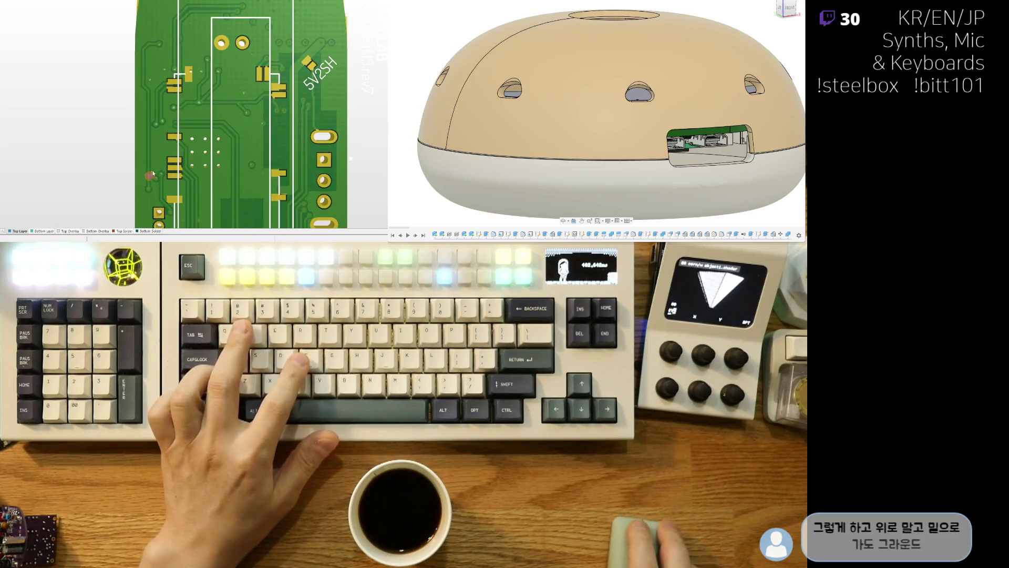
pyautogui.keyDown('ctrl'); pyautogui.scroll(-1, 153, 169); pyautogui.keyUp('ctrl')
pyautogui.moveTo(153, 168)
pyautogui.mouseDown(button='right')
pyautogui.moveTo(174, 67)
pyautogui.moveTo(175, 89)
pyautogui.mouseUp(button='right')
pyautogui.scroll(-2, 175, 89)
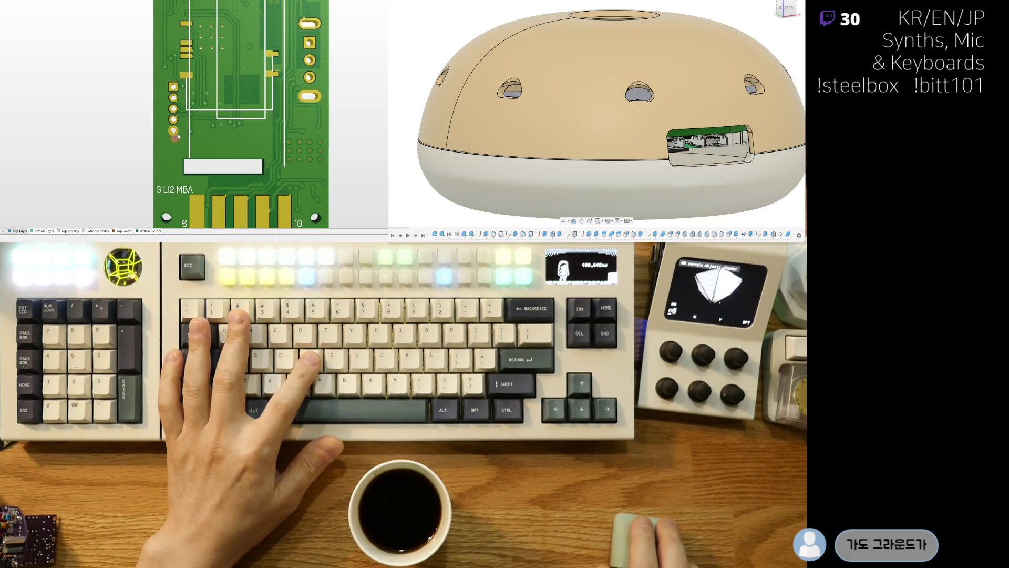
pyautogui.scroll(3, 212, 95)
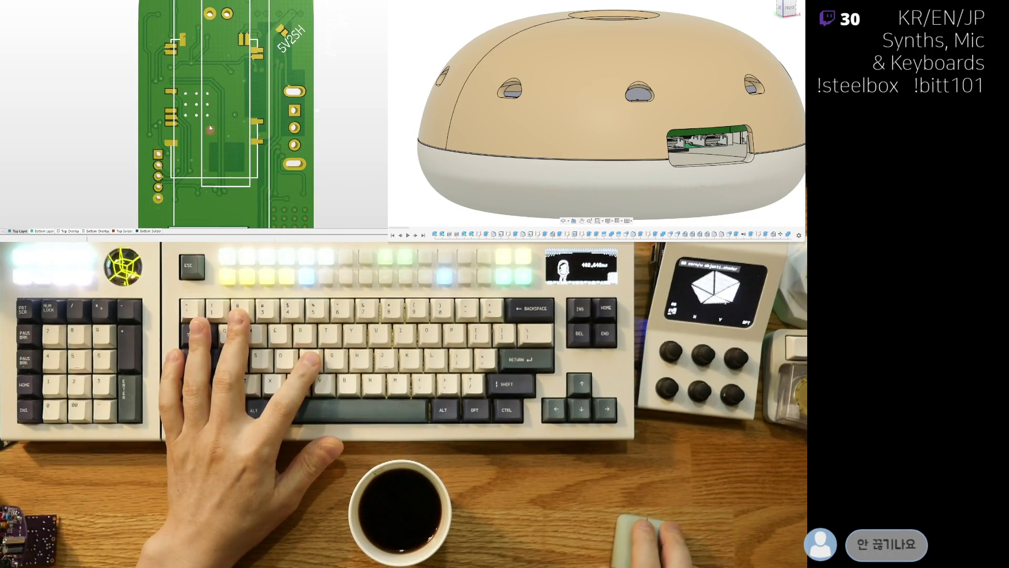
pyautogui.scroll(2, 224, 51)
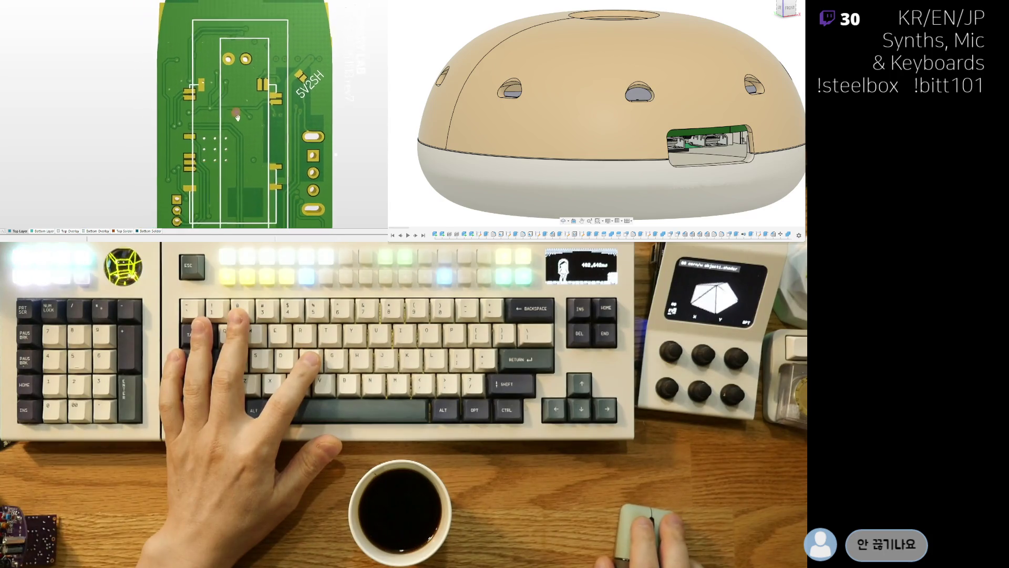
pyautogui.press('2')
pyautogui.keyDown('ctrl'); pyautogui.scroll(5, 195, 147); pyautogui.keyUp('ctrl')
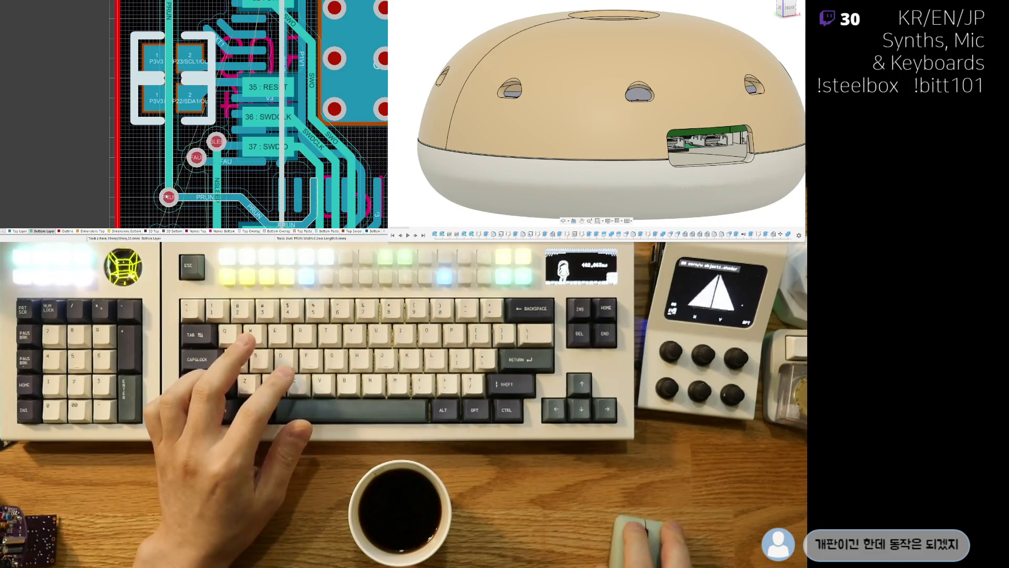
# Step: Reroute the NFAULT track from its pad around the connector pads and commit it
pyautogui.press('3')
pyautogui.keyDown('ctrl'); pyautogui.scroll(-3, 179, 128); pyautogui.keyUp('ctrl')
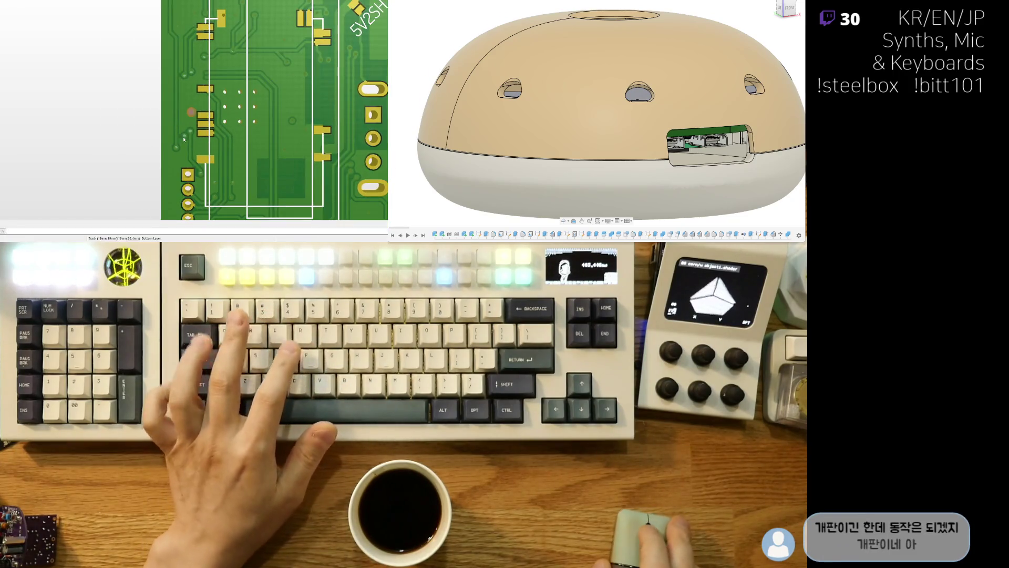
pyautogui.press('2')
pyautogui.keyDown('ctrl'); pyautogui.scroll(3, 184, 147); pyautogui.keyUp('ctrl')
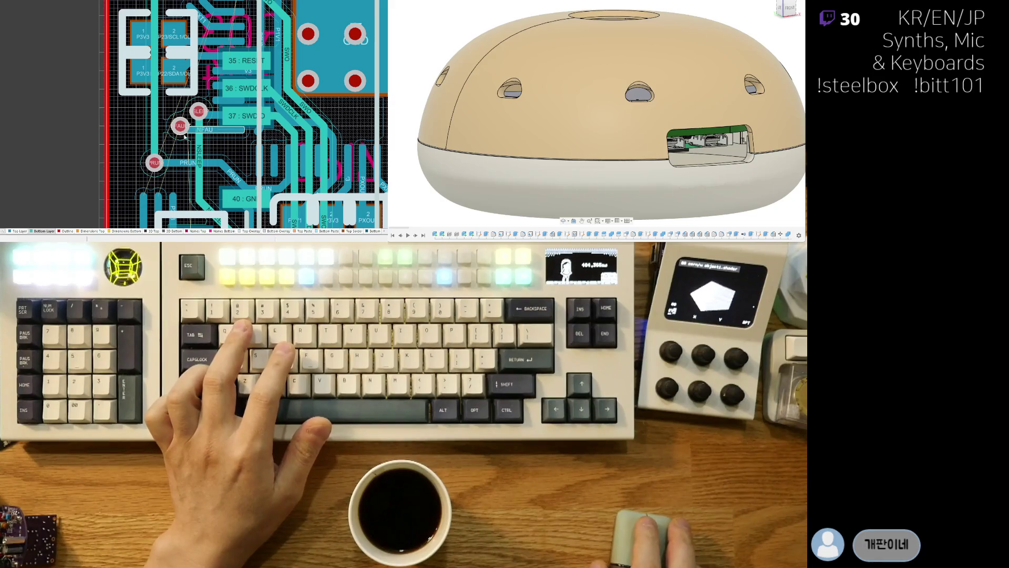
pyautogui.scroll(-3, 180, 132)
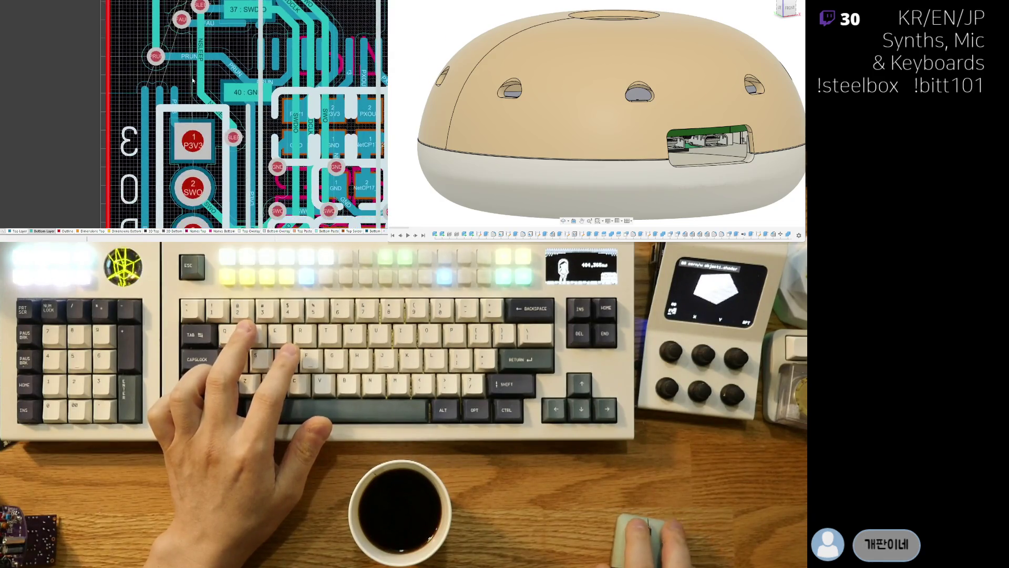
pyautogui.scroll(2, 178, 84)
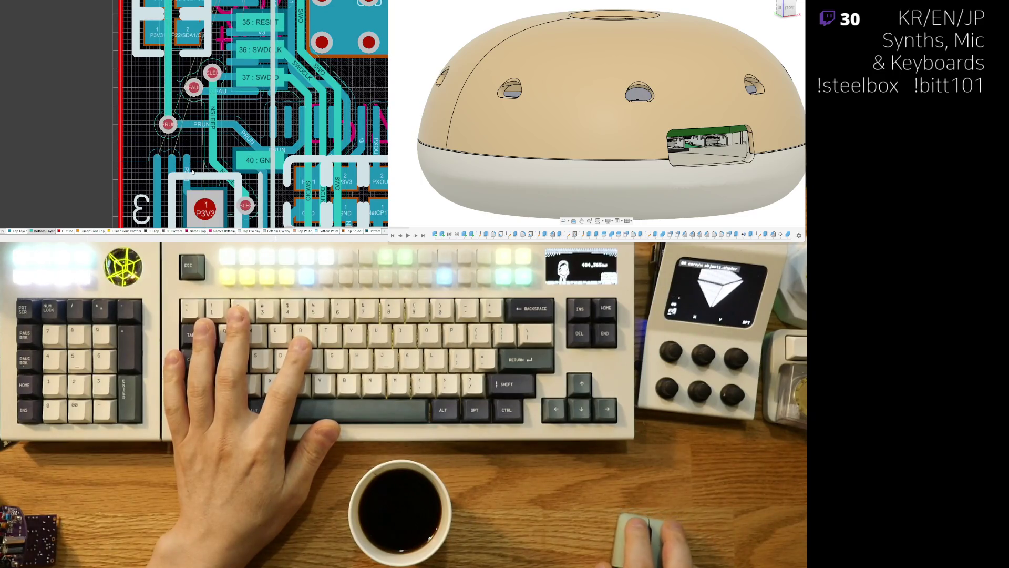
pyautogui.click(195, 90)
pyautogui.scroll(-5, 197, 137)
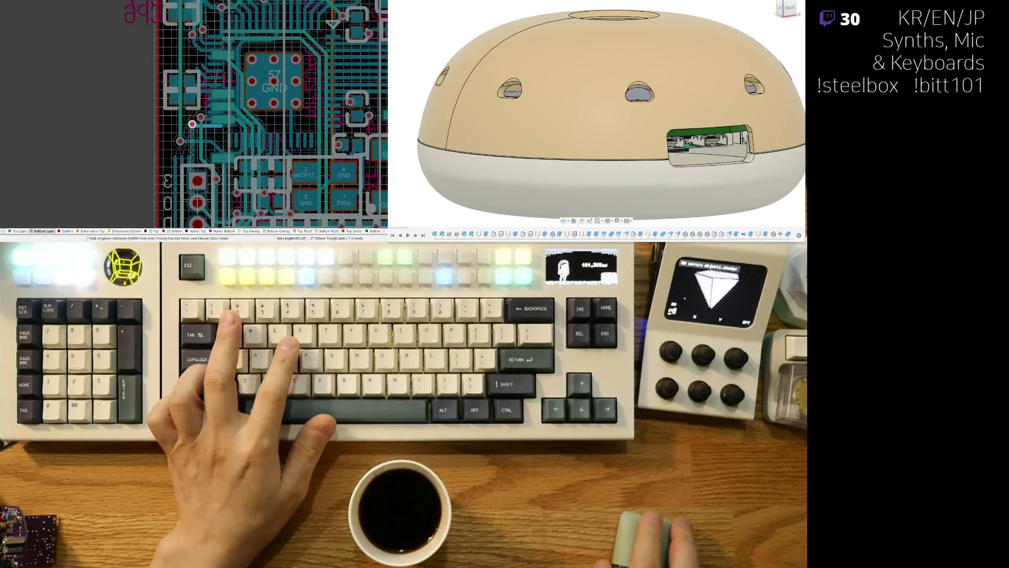
pyautogui.scroll(4, 200, 127)
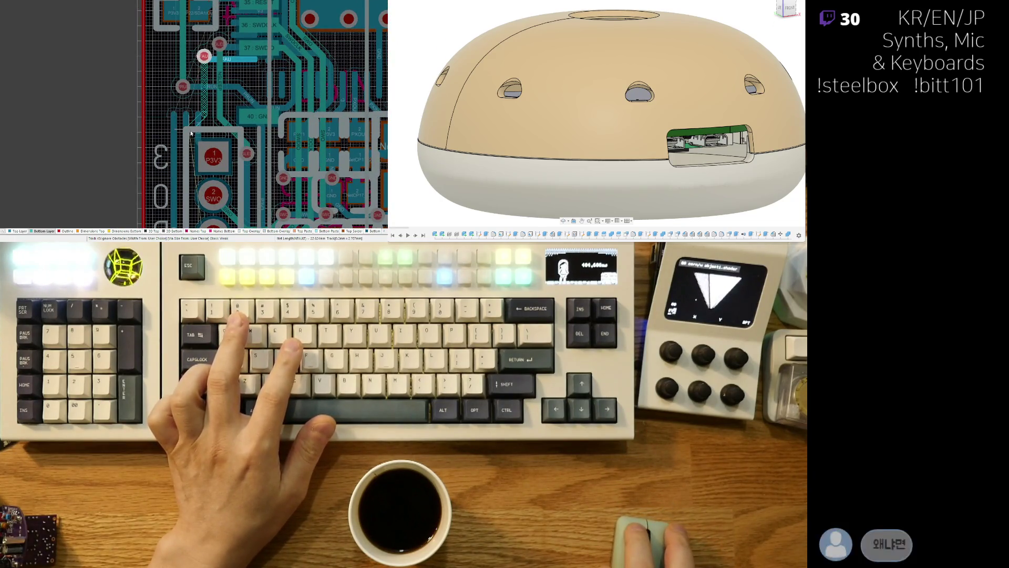
pyautogui.scroll(-7, 186, 152)
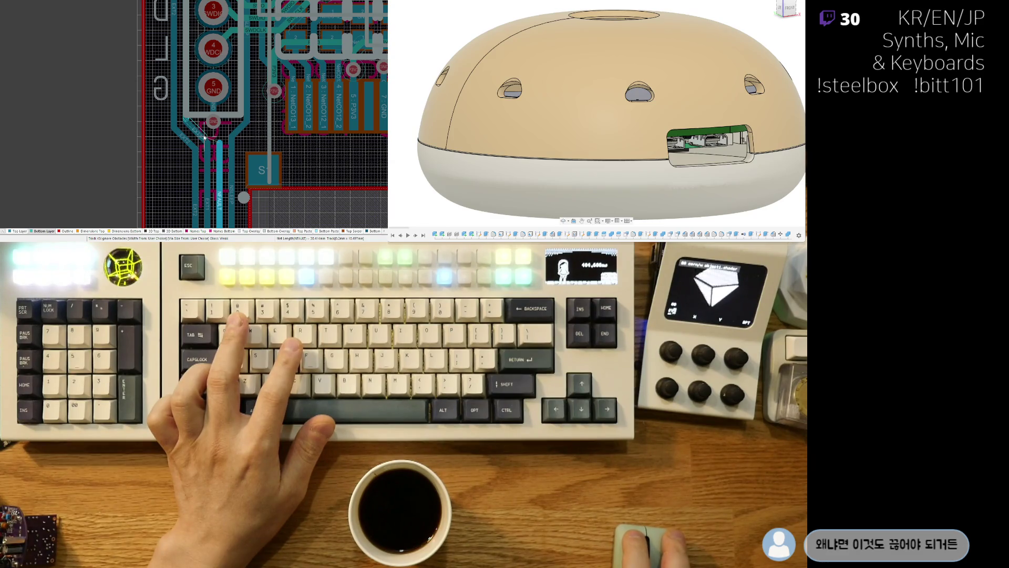
pyautogui.click(220, 145)
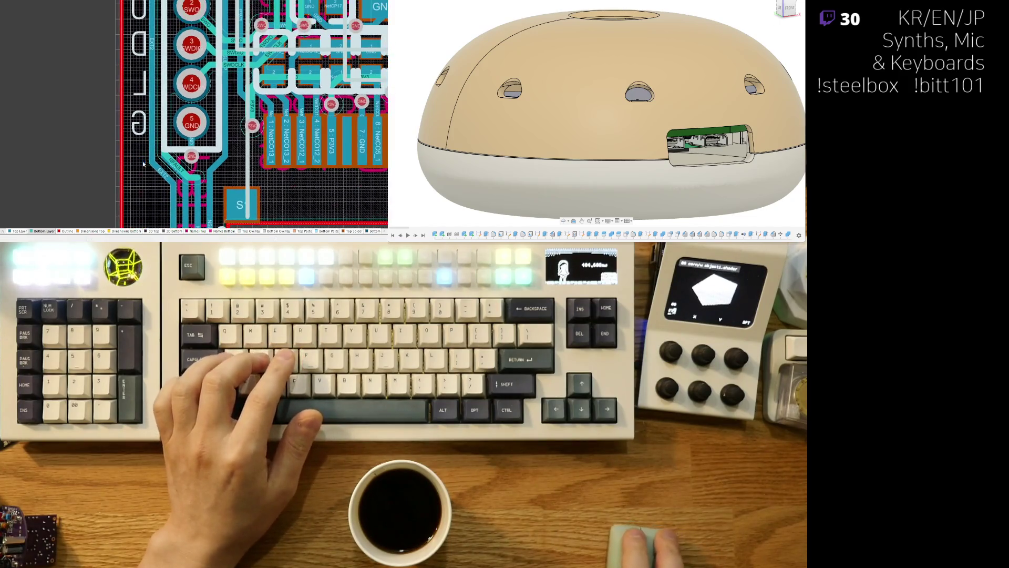
# Step: Inspect the new NFAULT track on the 3D board, then return to 2D
pyautogui.press('3')
pyautogui.keyDown('ctrl'); pyautogui.scroll(-4, 166, 115); pyautogui.keyUp('ctrl')
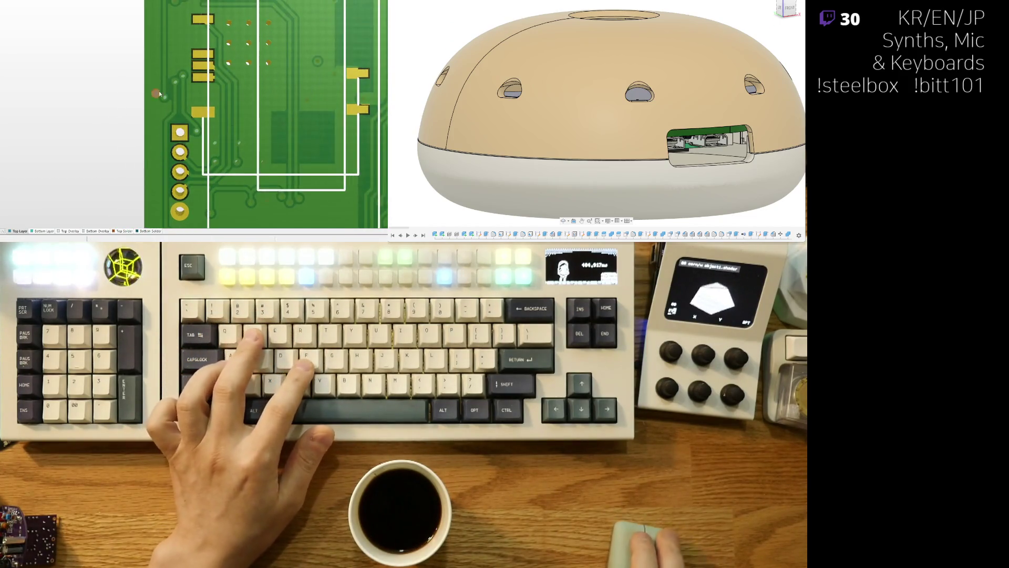
pyautogui.scroll(2, 169, 141)
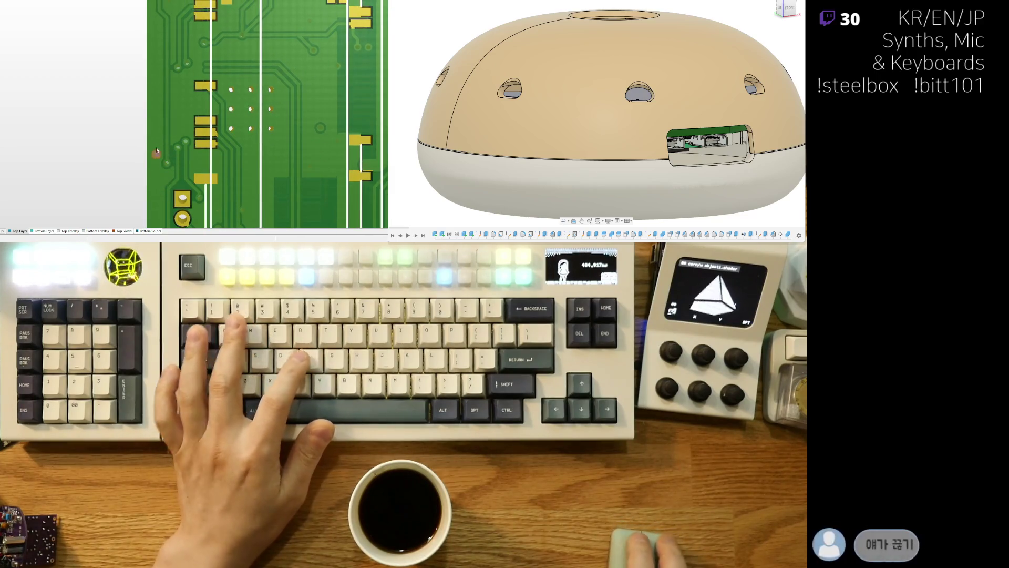
pyautogui.hscroll(1, 156, 146)
pyautogui.press('2')
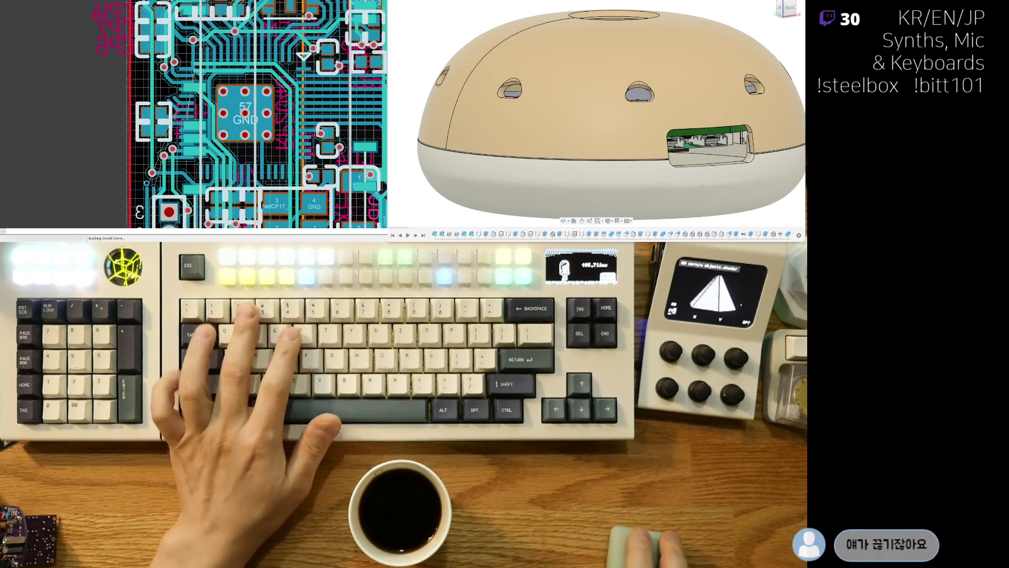
pyautogui.keyDown('ctrl'); pyautogui.scroll(4, 151, 180); pyautogui.keyUp('ctrl')
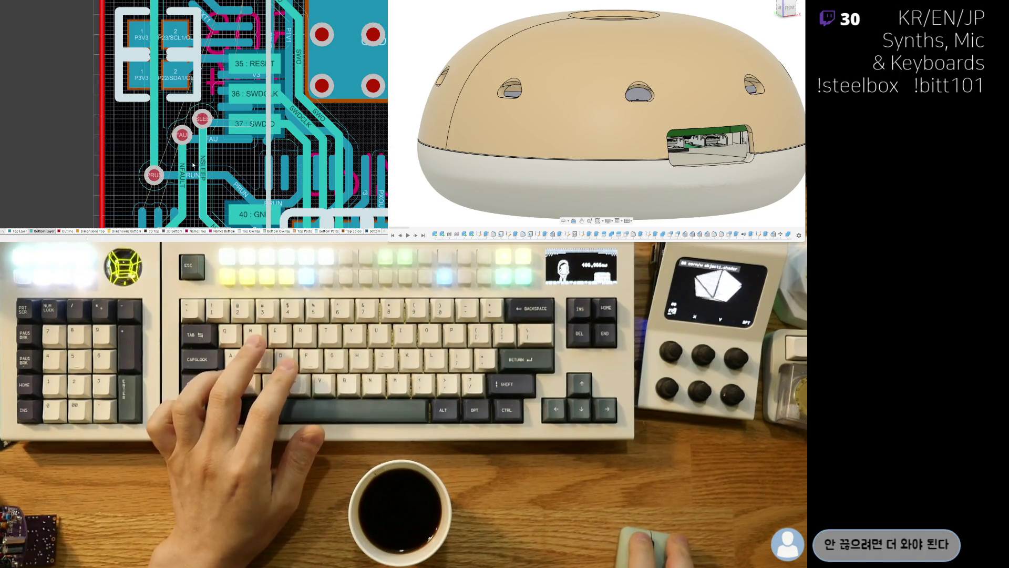
# Step: Slide the NSLEEP track segment right and pull its corner down into a diagonal
pyautogui.moveTo(203, 159); pyautogui.dragTo(190, 132, button='right')
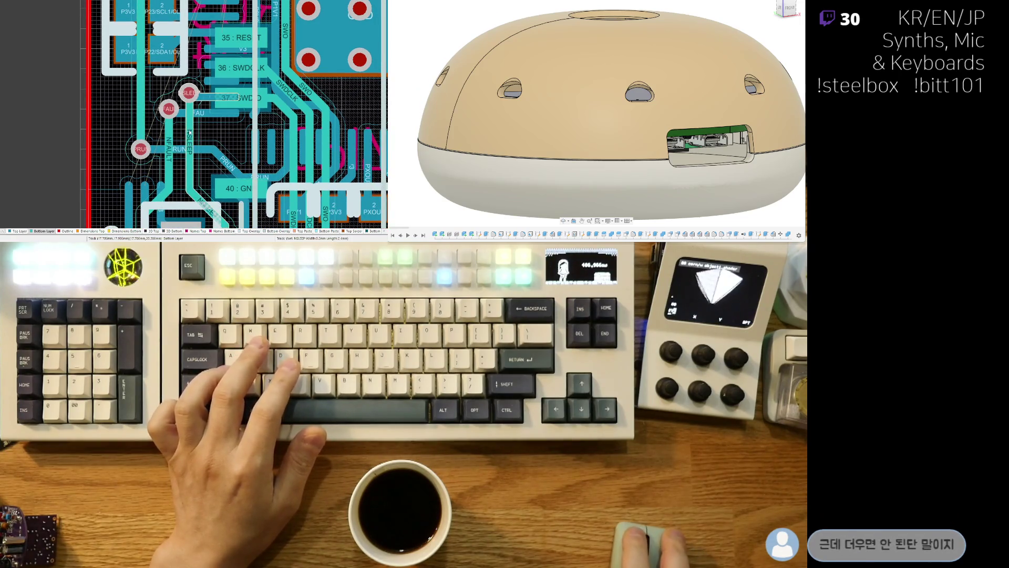
pyautogui.moveTo(191, 131)
pyautogui.mouseDown()
pyautogui.moveTo(202, 142)
pyautogui.moveTo(177, 143)
pyautogui.moveTo(186, 143)
pyautogui.mouseUp()
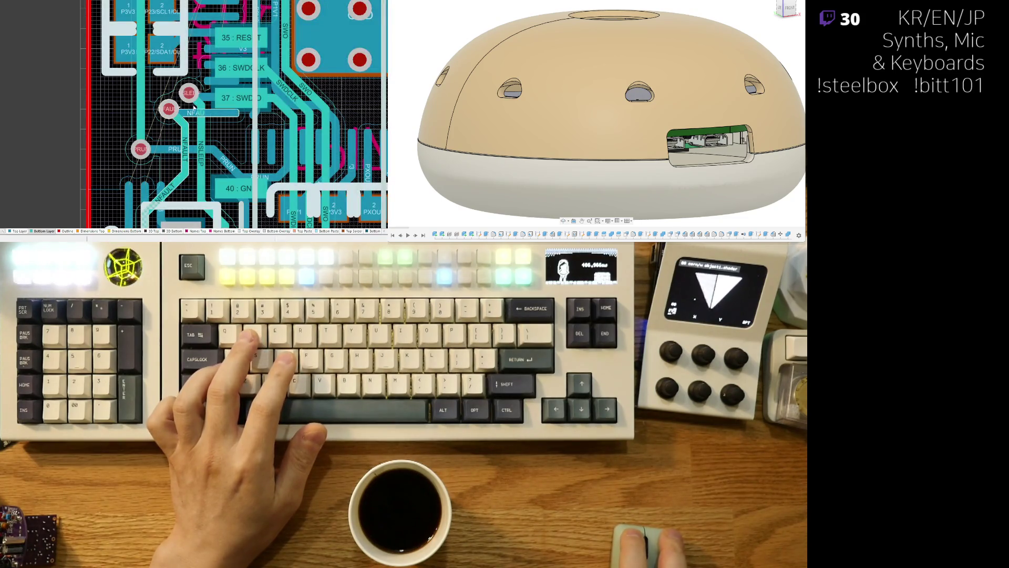
pyautogui.moveTo(202, 97); pyautogui.dragTo(196, 112)
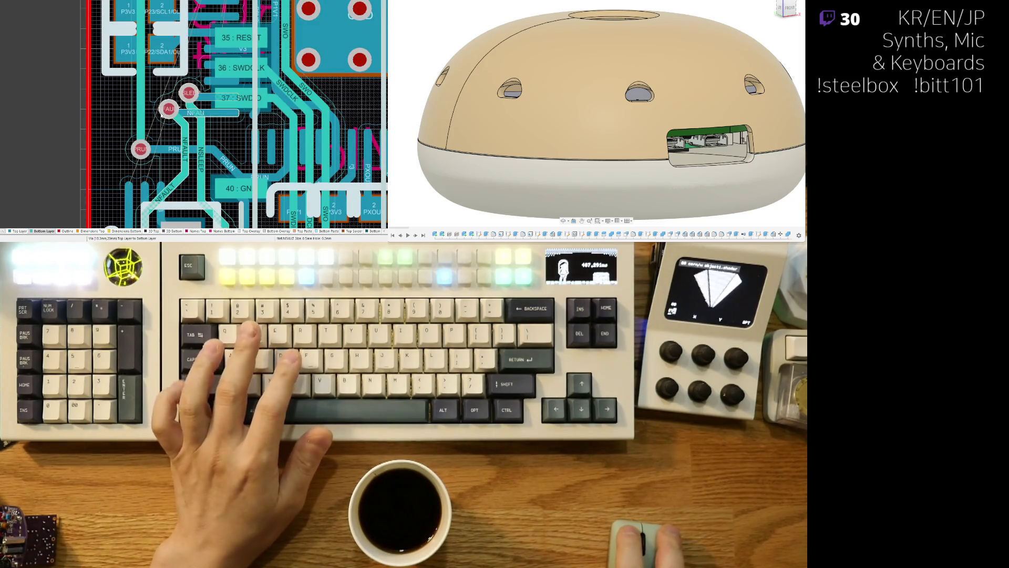
# Step: Adjust the NFAULT track segment and view the reshaped tracks in 3D
pyautogui.scroll(-3, 163, 133)
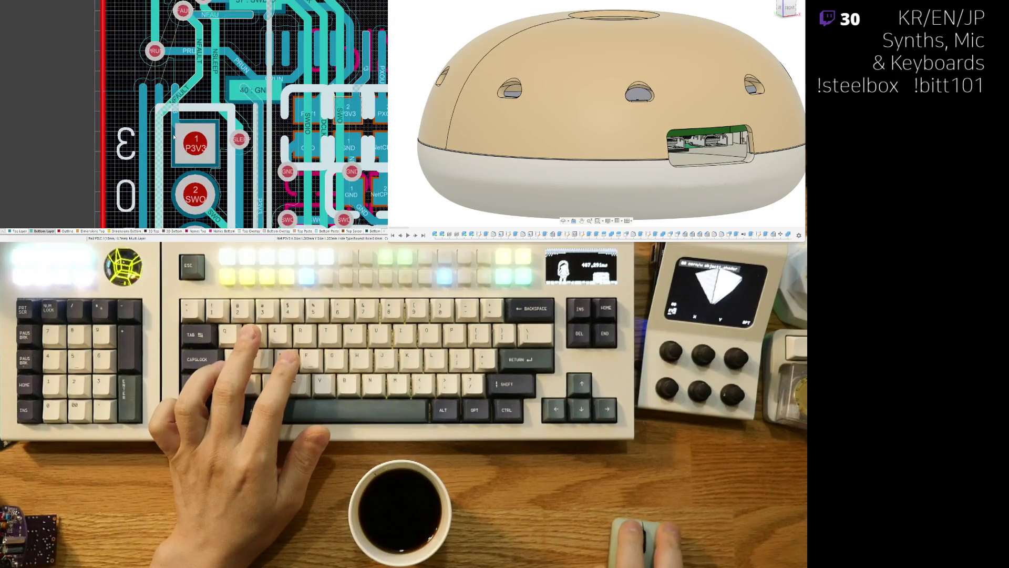
pyautogui.moveTo(187, 93); pyautogui.dragTo(189, 94)
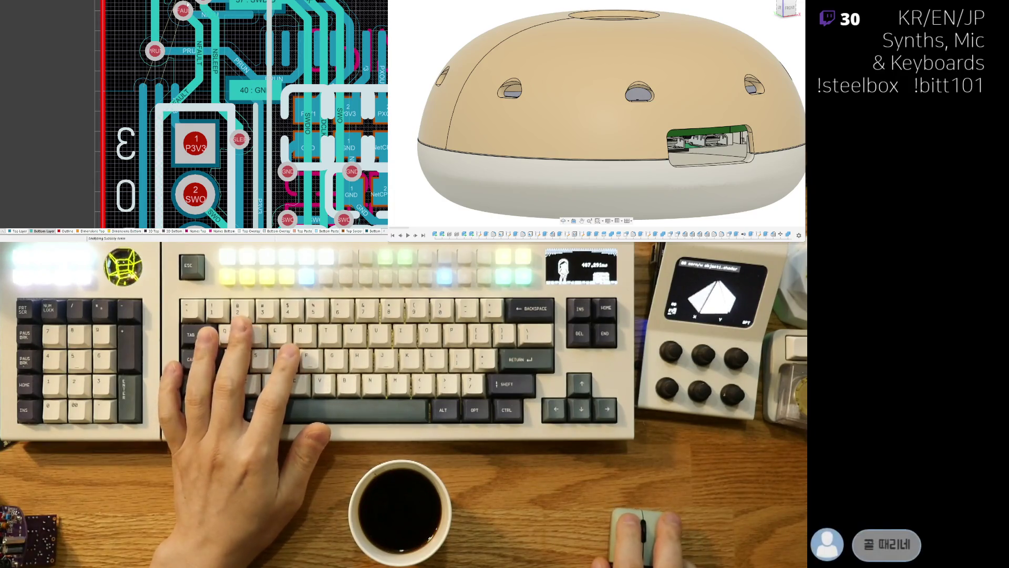
pyautogui.press('3')
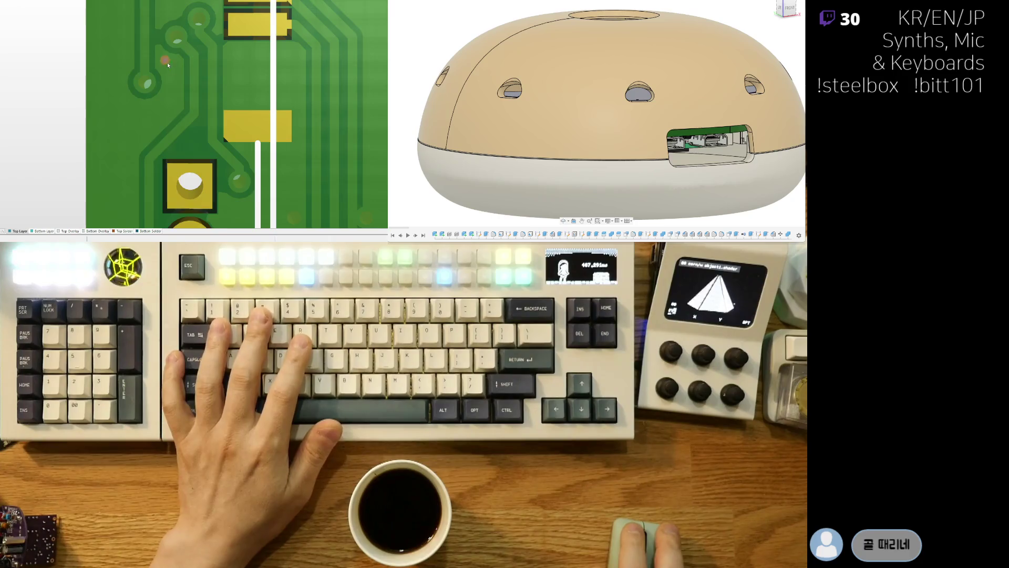
pyautogui.keyDown('ctrl'); pyautogui.scroll(-5, 184, 140); pyautogui.keyUp('ctrl')
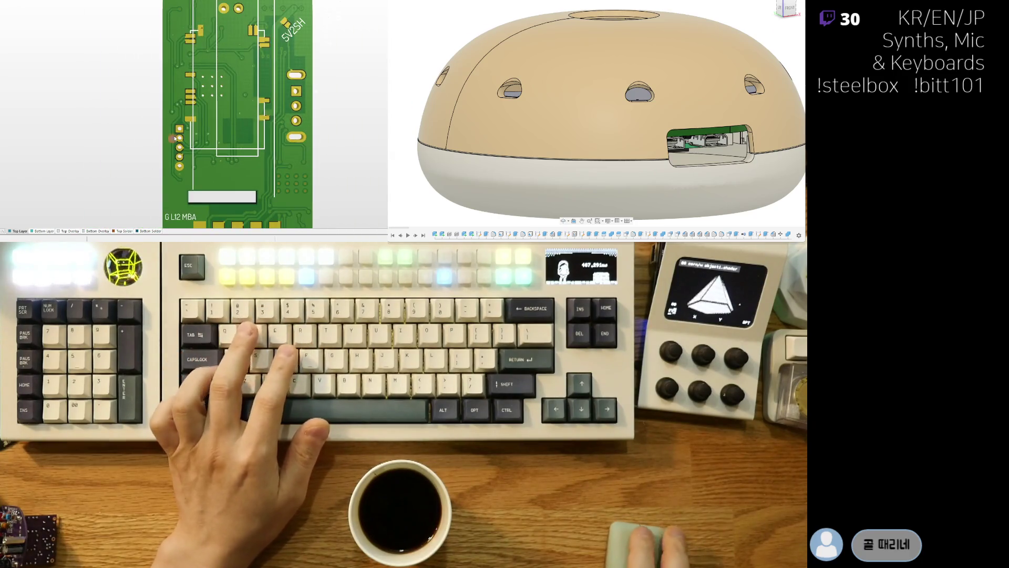
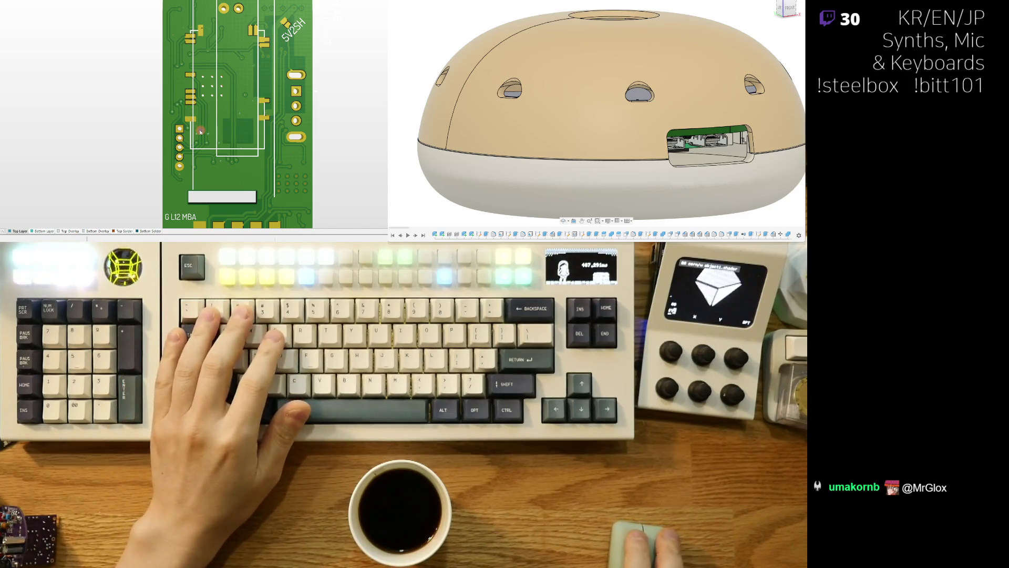
# Step: In the 2D layer view, pan from the GND pad area to the PRUN via
pyautogui.keyDown('ctrl'); pyautogui.scroll(3, 182, 130); pyautogui.keyUp('ctrl')
pyautogui.press('2')
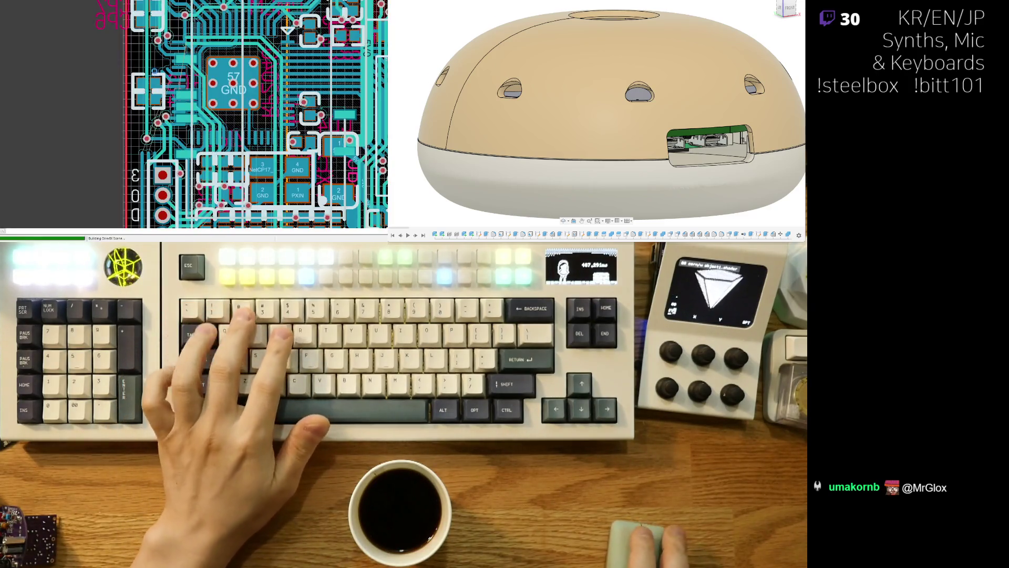
pyautogui.moveTo(149, 78)
pyautogui.mouseDown(button='right')
pyautogui.moveTo(198, 30)
pyautogui.moveTo(210, 103)
pyautogui.mouseUp(button='right')
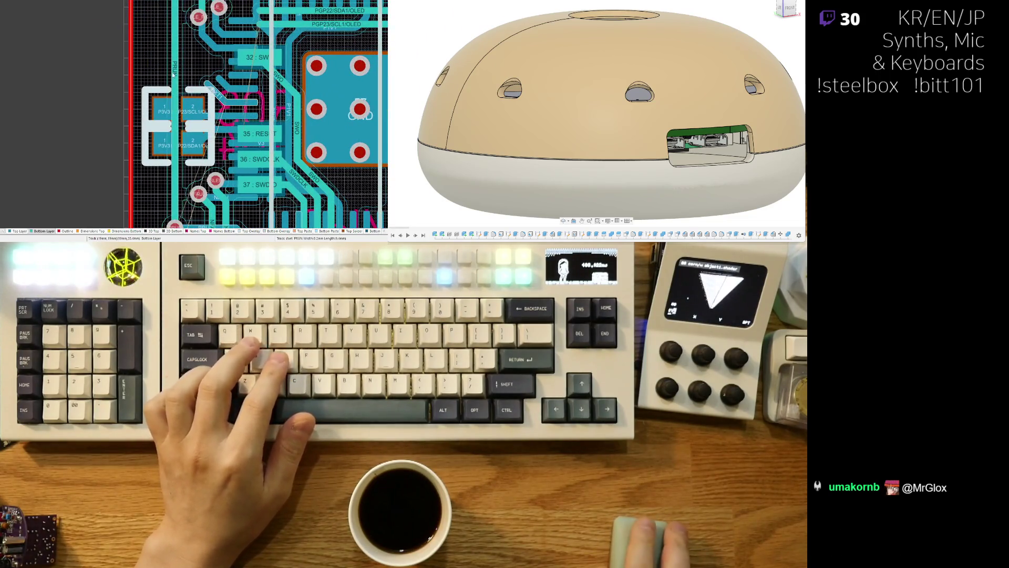
pyautogui.moveTo(179, 227); pyautogui.dragTo(187, 156, button='right')
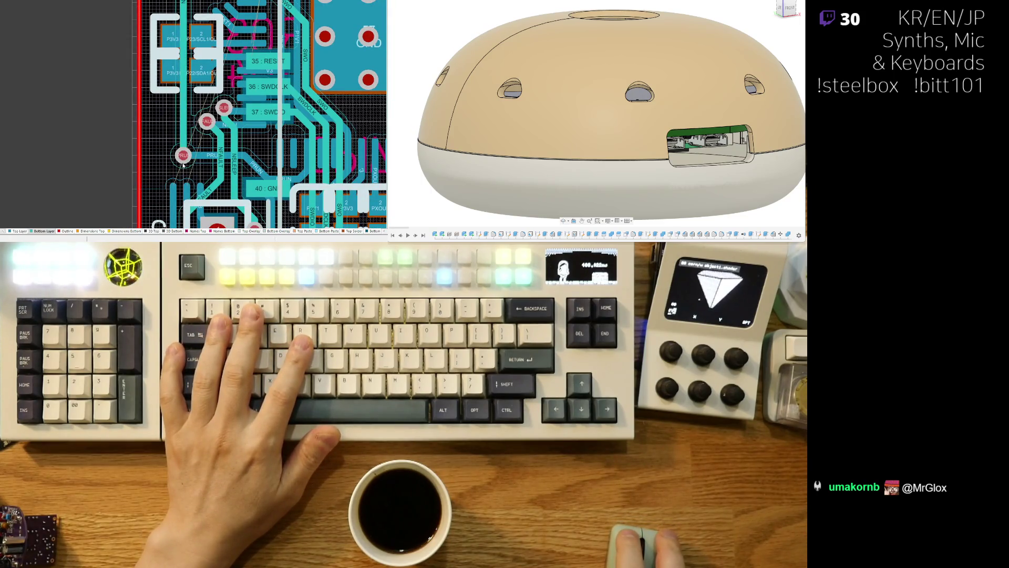
# Step: Preview the board in 3D, then go back to the 2D layer view
pyautogui.press('3')
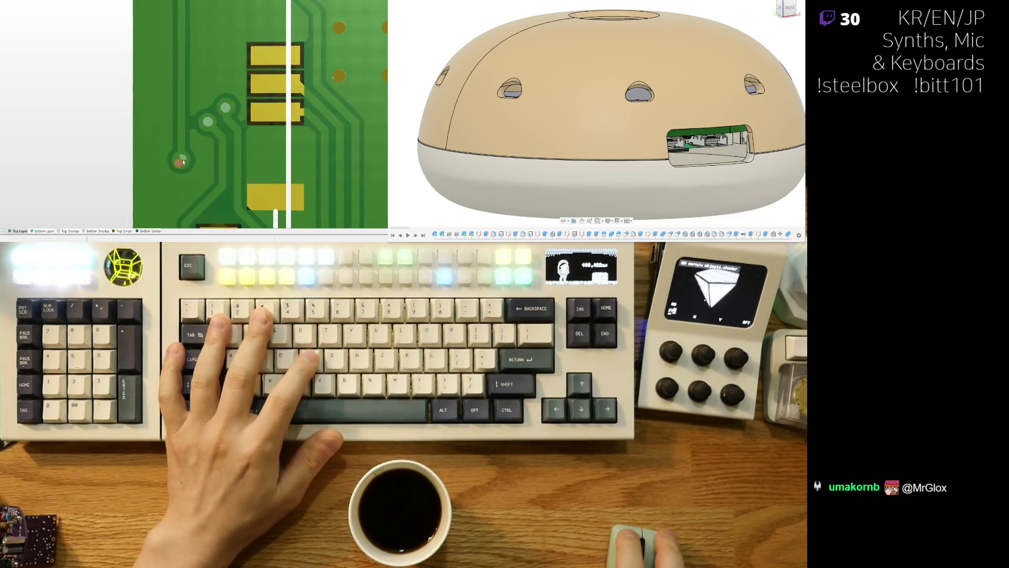
pyautogui.keyDown('ctrl'); pyautogui.scroll(-3, 183, 161); pyautogui.keyUp('ctrl')
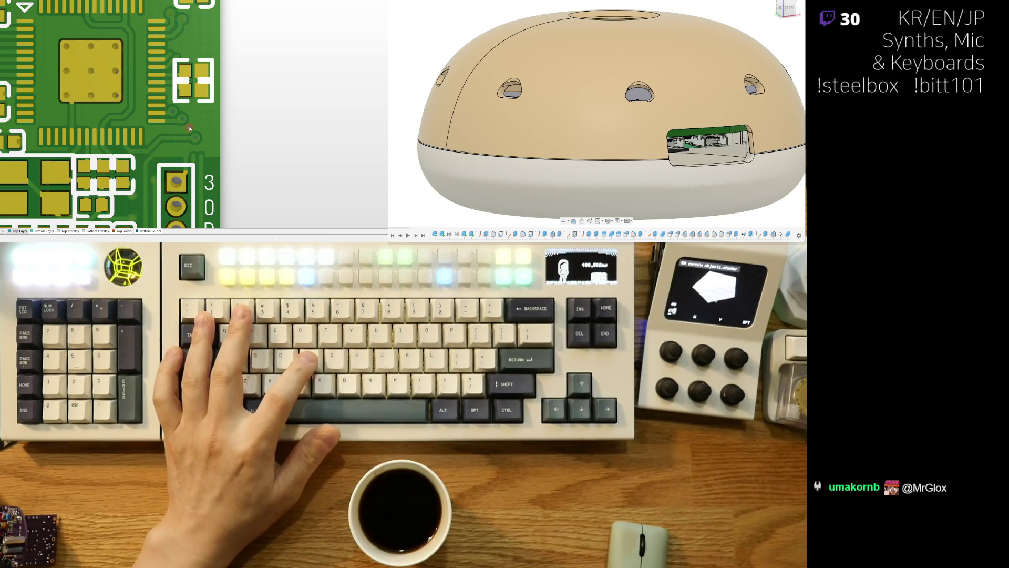
pyautogui.press('2')
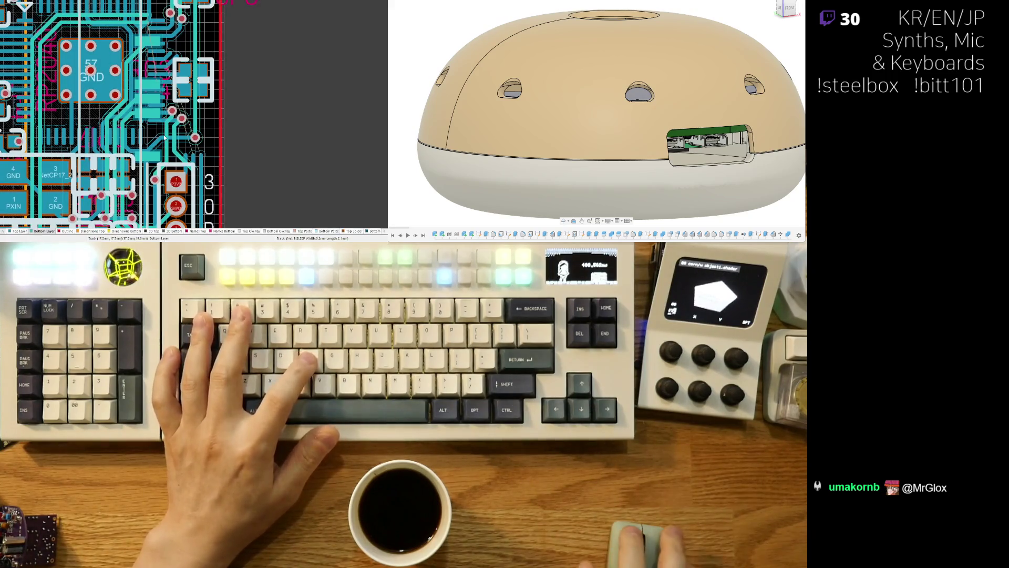
pyautogui.keyDown('ctrl'); pyautogui.scroll(4, 174, 139); pyautogui.keyUp('ctrl')
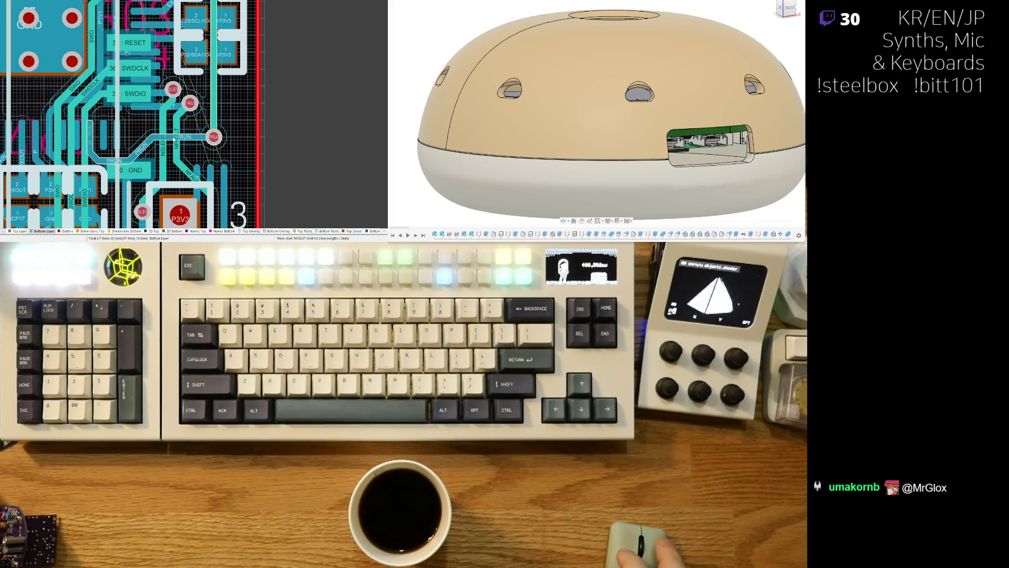
# Step: In 3D, flip the board to inspect the bottom side and back, then return to 2D
pyautogui.press('3')
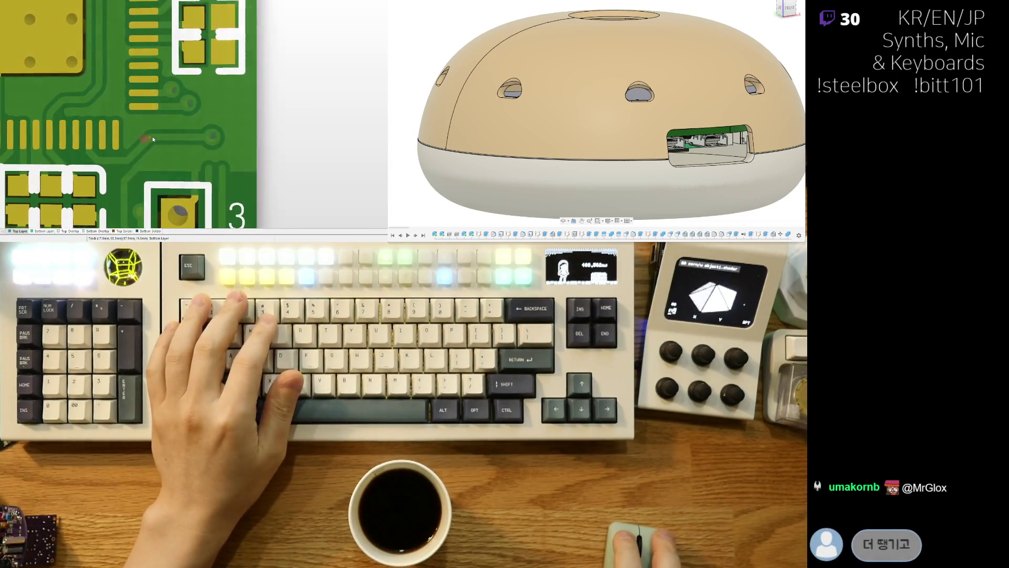
pyautogui.press('v')
pyautogui.press('b')
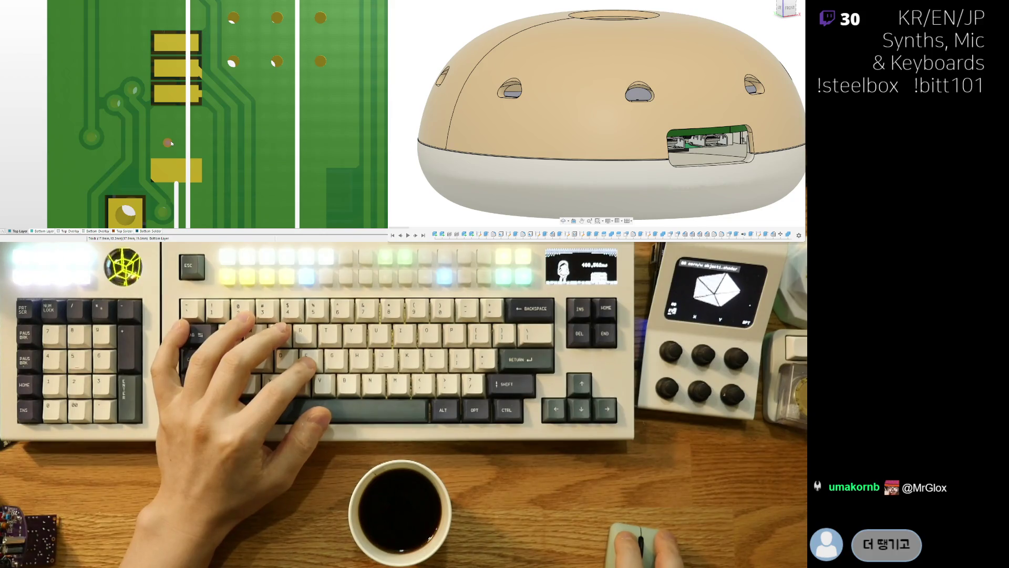
pyautogui.press('v')
pyautogui.press('b')
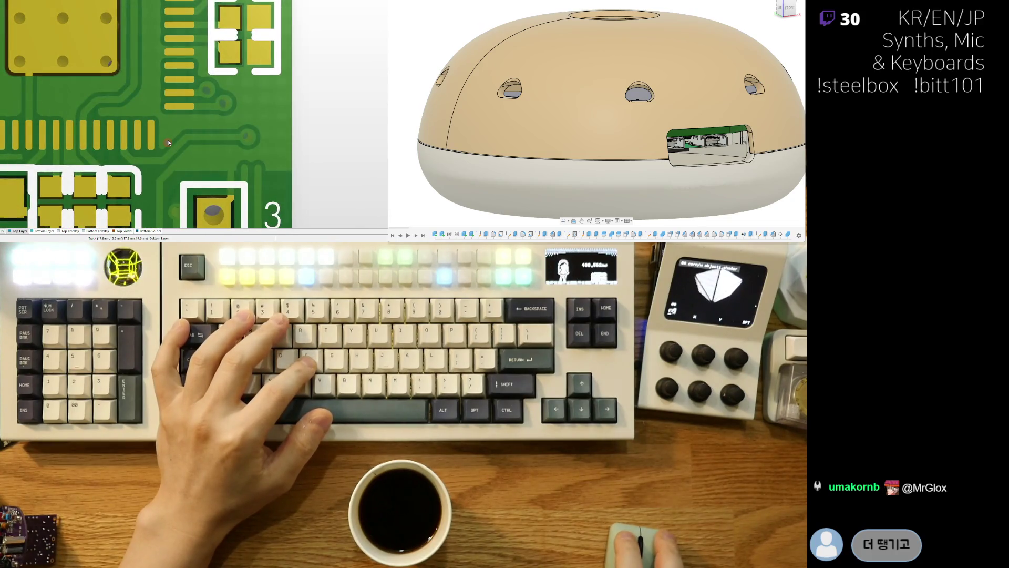
pyautogui.scroll(-5, 169, 142)
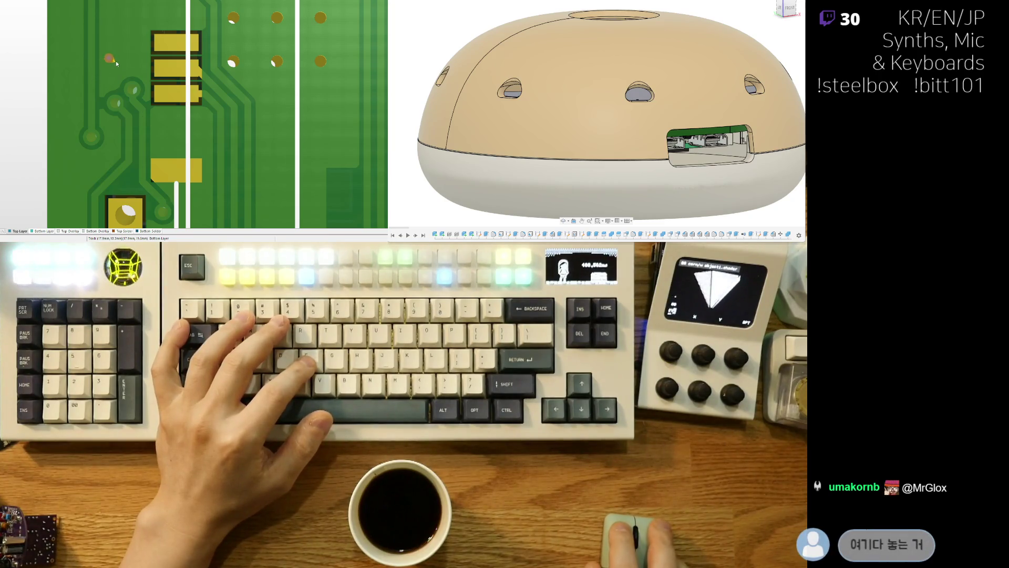
pyautogui.keyDown('ctrl'); pyautogui.scroll(-3, 116, 61); pyautogui.keyUp('ctrl')
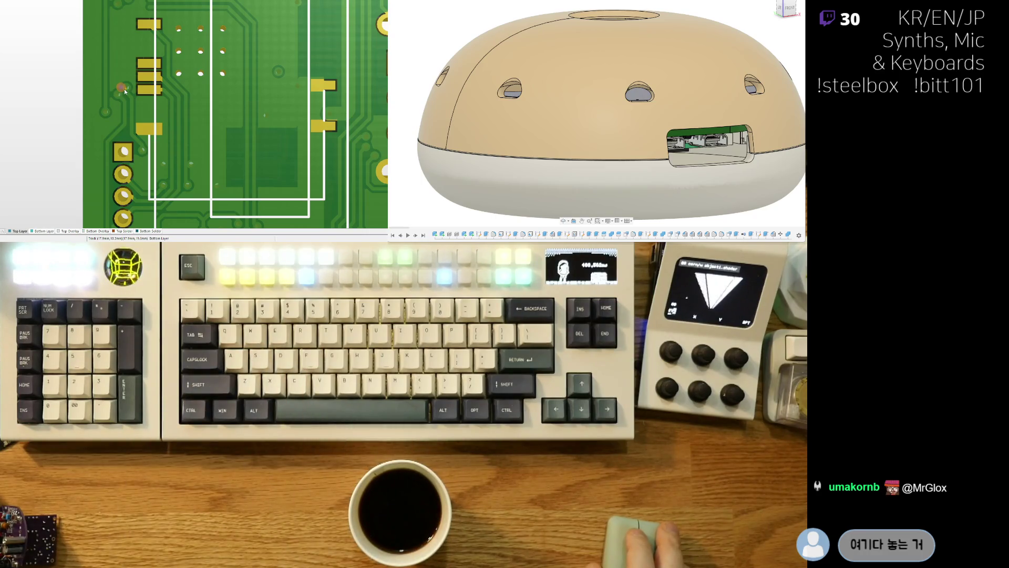
pyautogui.press('2')
pyautogui.keyDown('ctrl'); pyautogui.scroll(3, 86, 116); pyautogui.keyUp('ctrl')
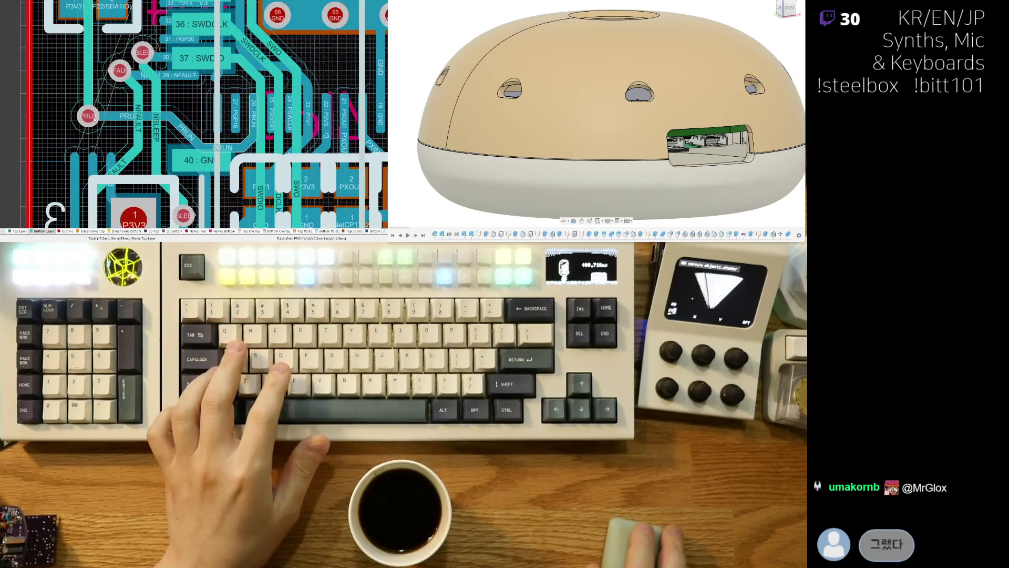
# Step: Drag the PRUN via up-right and redraw its track diagonally away from the via
pyautogui.moveTo(85, 117)
pyautogui.mouseDown()
pyautogui.moveTo(172, 42)
pyautogui.moveTo(180, 127)
pyautogui.mouseUp()
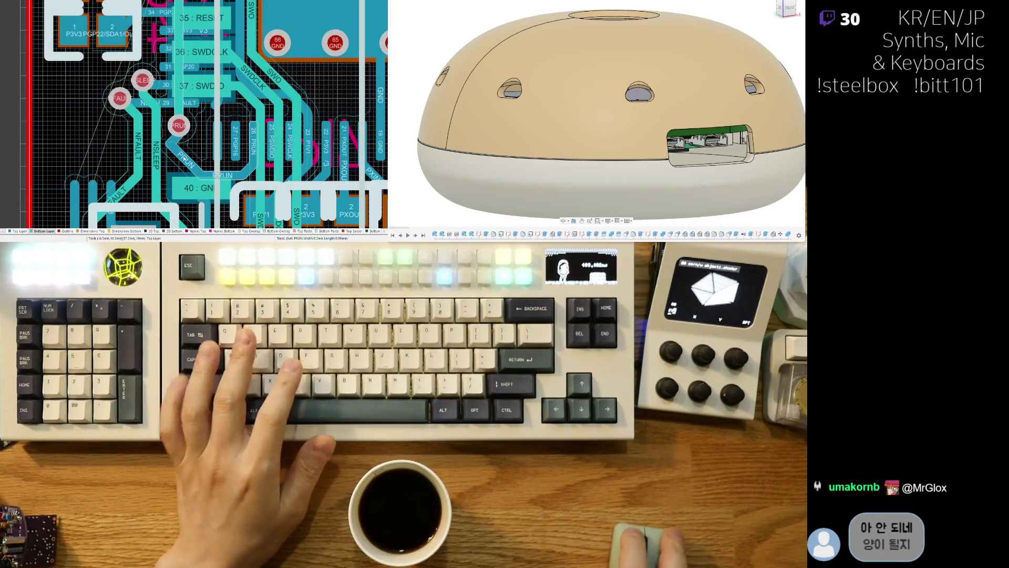
pyautogui.moveTo(185, 157)
pyautogui.mouseDown()
pyautogui.moveTo(193, 139)
pyautogui.moveTo(180, 142)
pyautogui.moveTo(182, 166)
pyautogui.mouseUp()
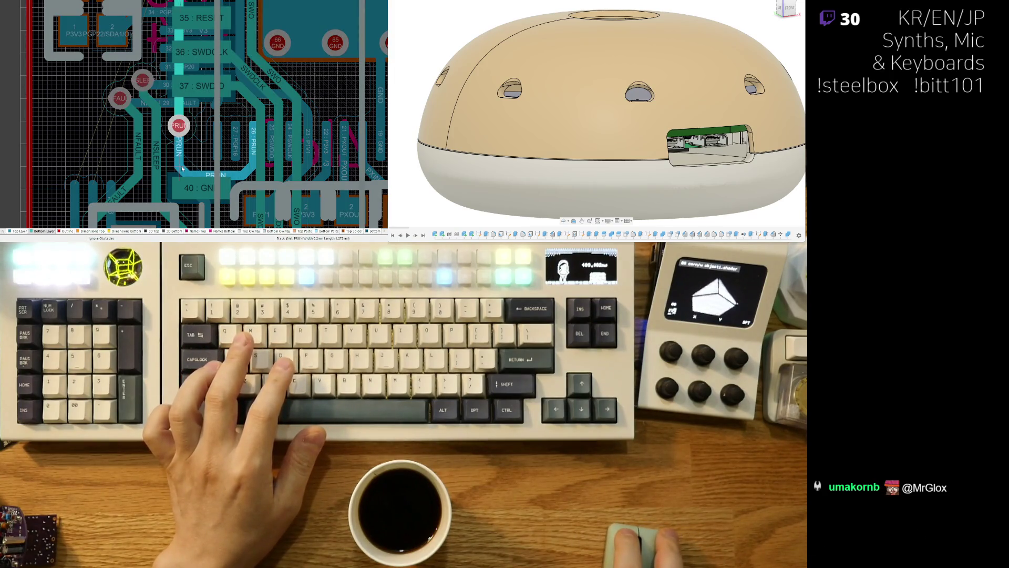
pyautogui.rightClick(180, 166)
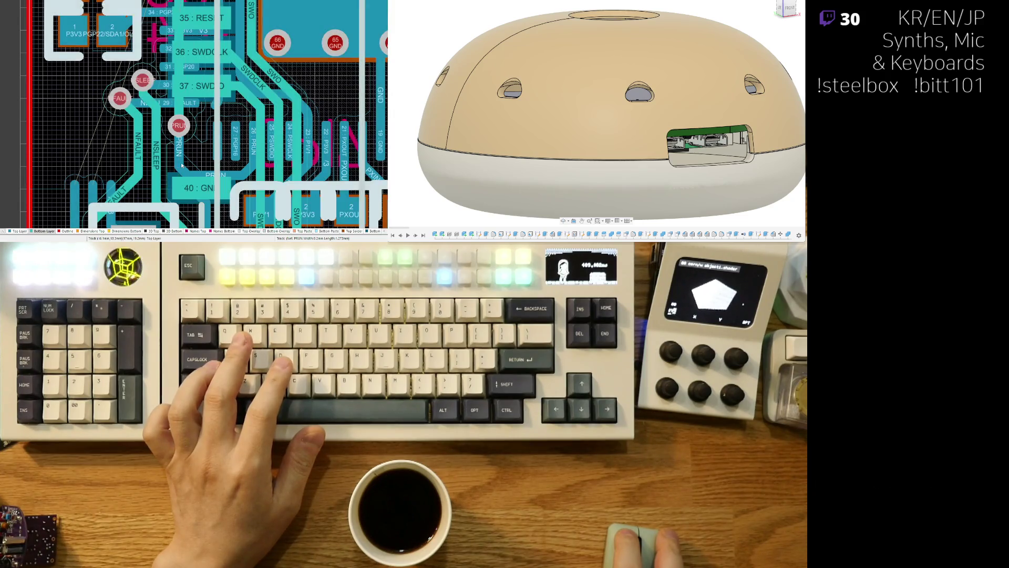
pyautogui.scroll(3, 272, 98)
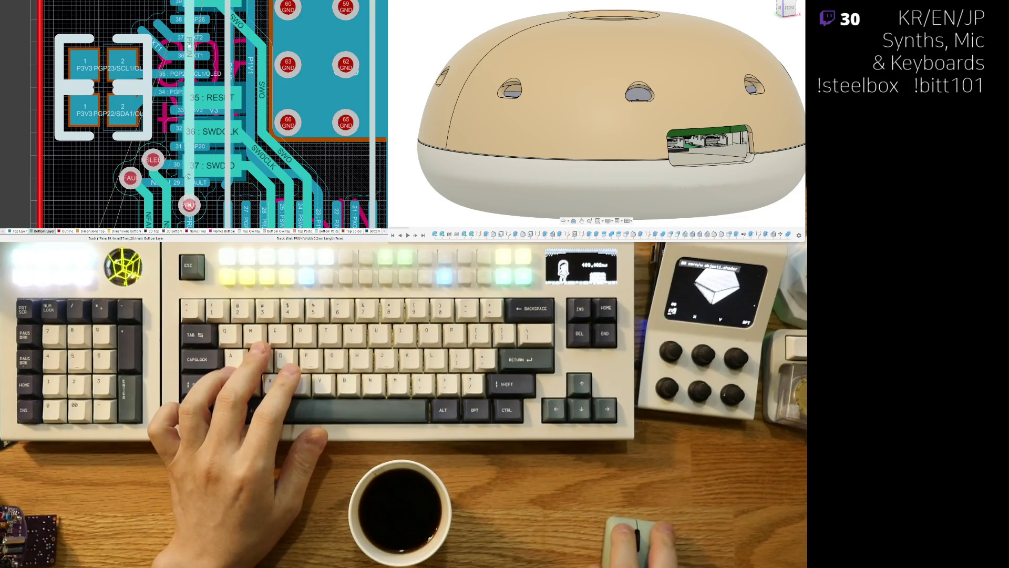
pyautogui.keyDown('ctrl'); pyautogui.scroll(-3, 195, 213); pyautogui.keyUp('ctrl')
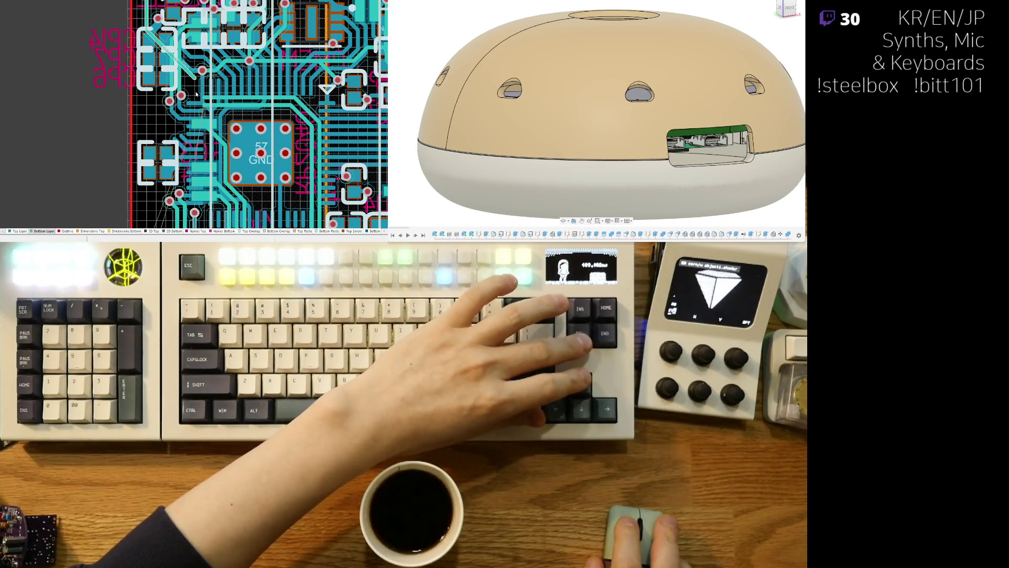
pyautogui.keyDown('ctrl'); pyautogui.scroll(2, 178, 209); pyautogui.keyUp('ctrl')
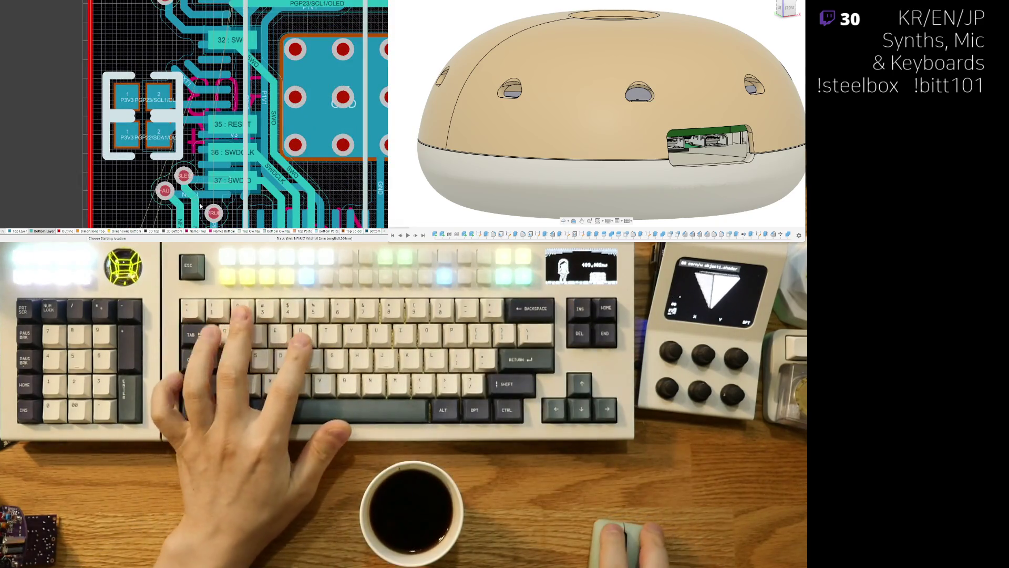
# Step: Route a first NFAULT track segment out from the FAULT pad
pyautogui.moveTo(167, 195); pyautogui.dragTo(199, 126, button='right')
pyautogui.keyDown('ctrl'); pyautogui.scroll(2, 198, 125); pyautogui.keyUp('ctrl')
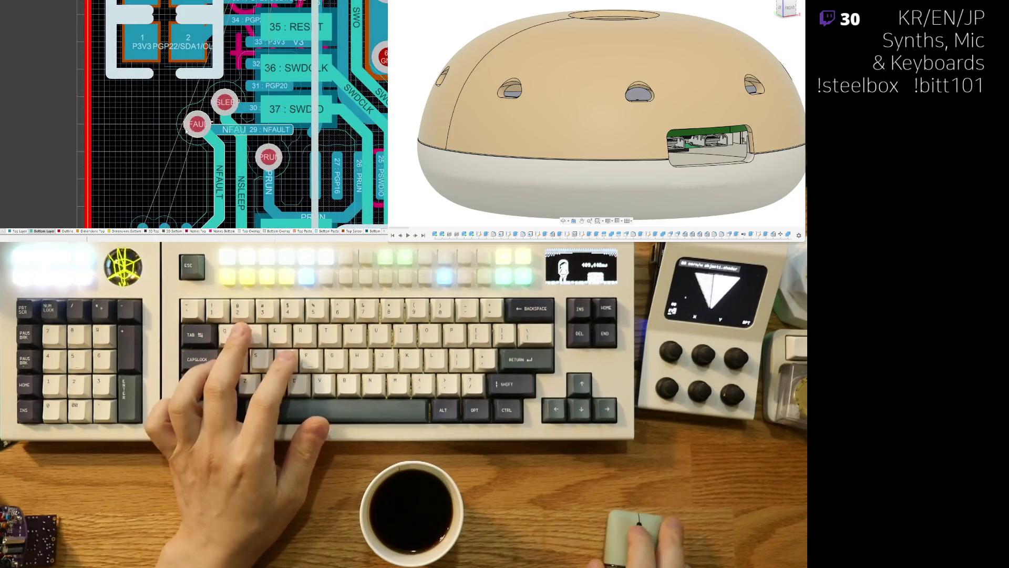
pyautogui.click(178, 136)
pyautogui.rightClick(192, 136)
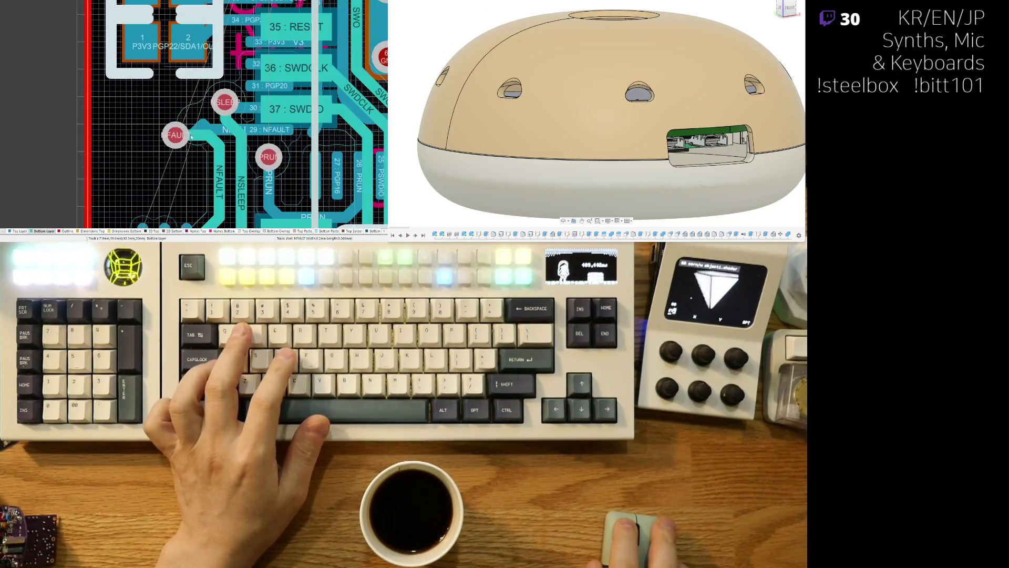
pyautogui.click(203, 133)
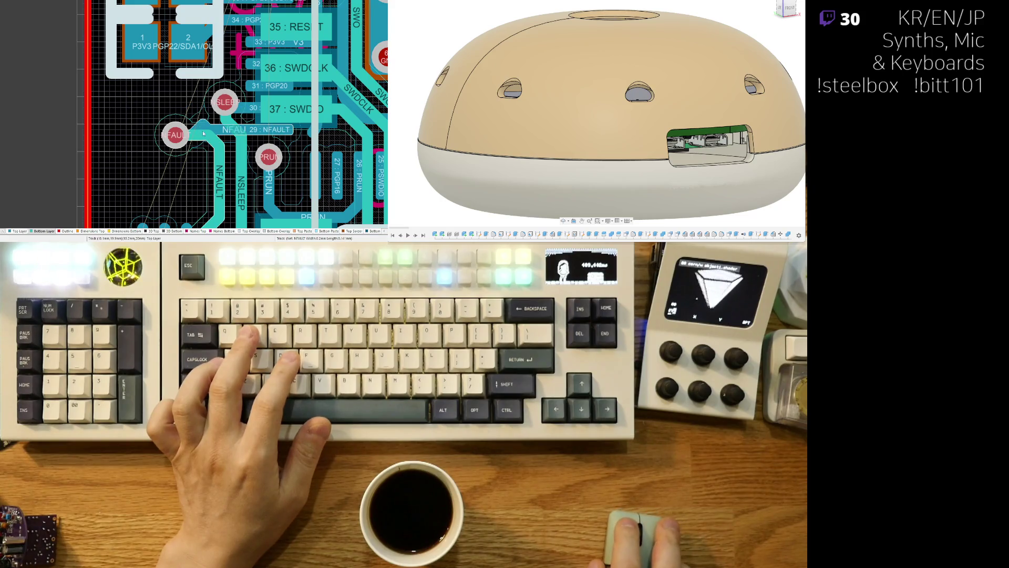
pyautogui.click(170, 130)
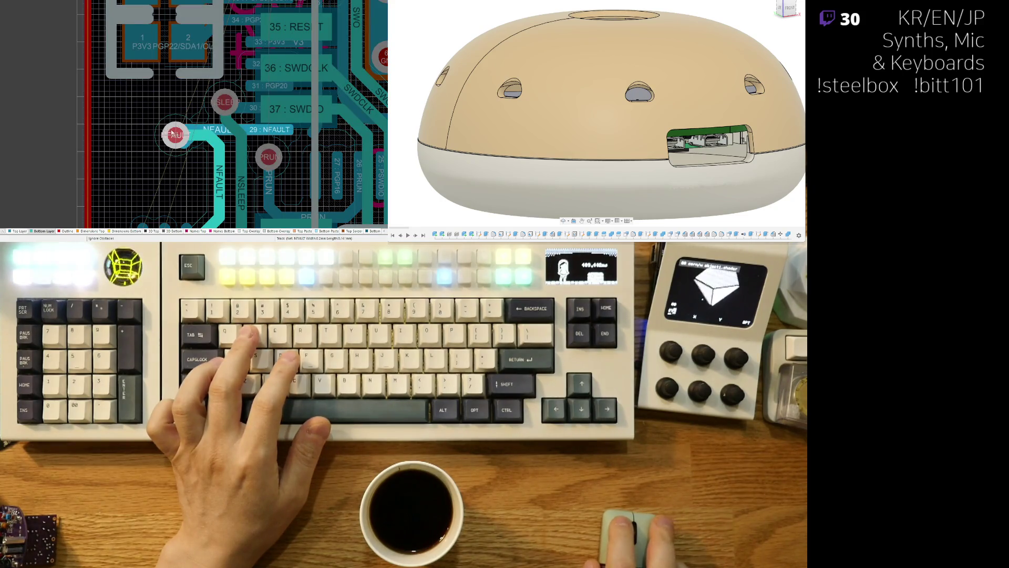
pyautogui.click(198, 132)
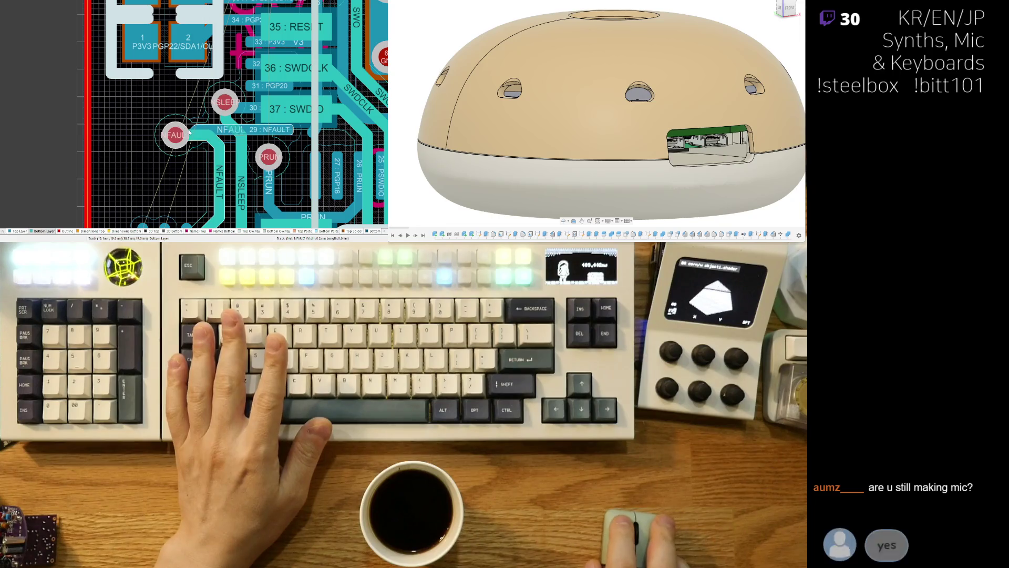
pyautogui.click(179, 131)
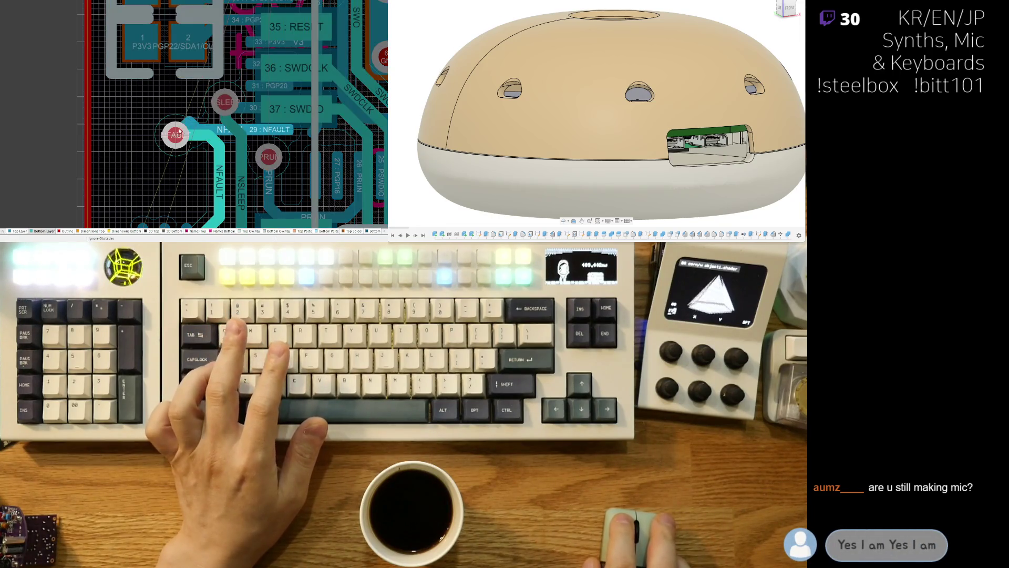
pyautogui.press('Escape')
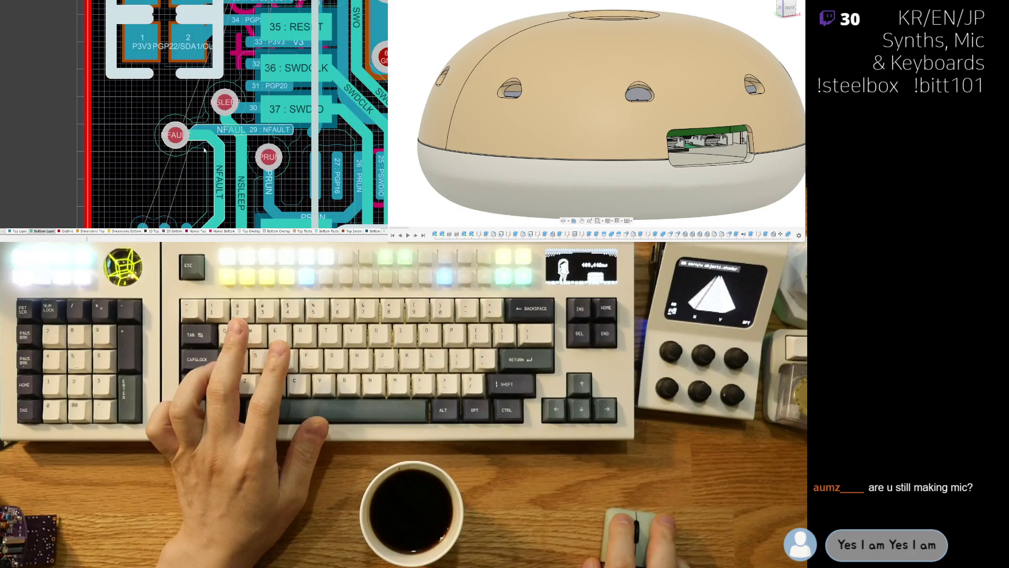
# Step: On the Top Layer, route NFAULT diagonally from the FAULT pad toward its trace
pyautogui.click(19, 231)
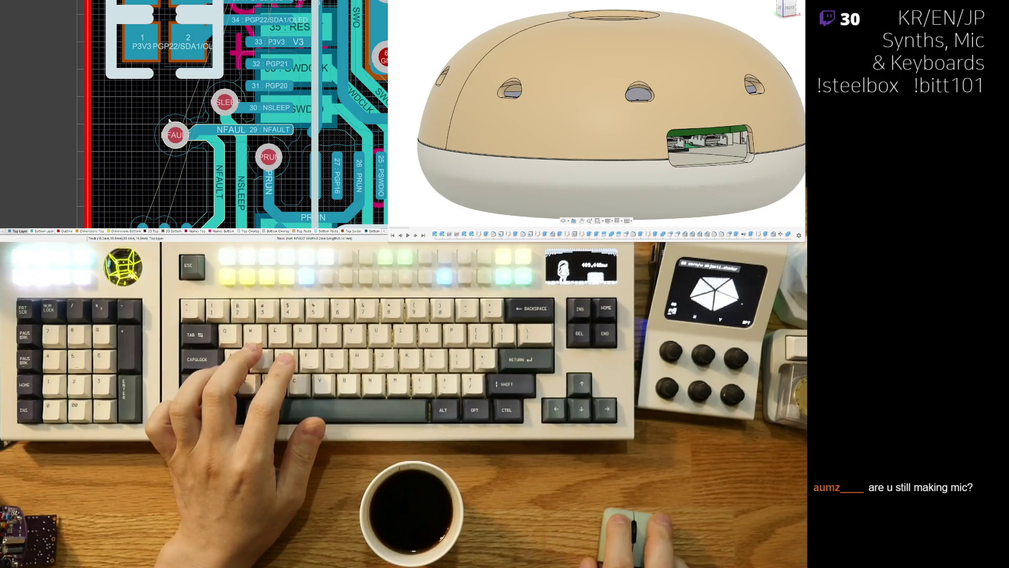
pyautogui.click(177, 133)
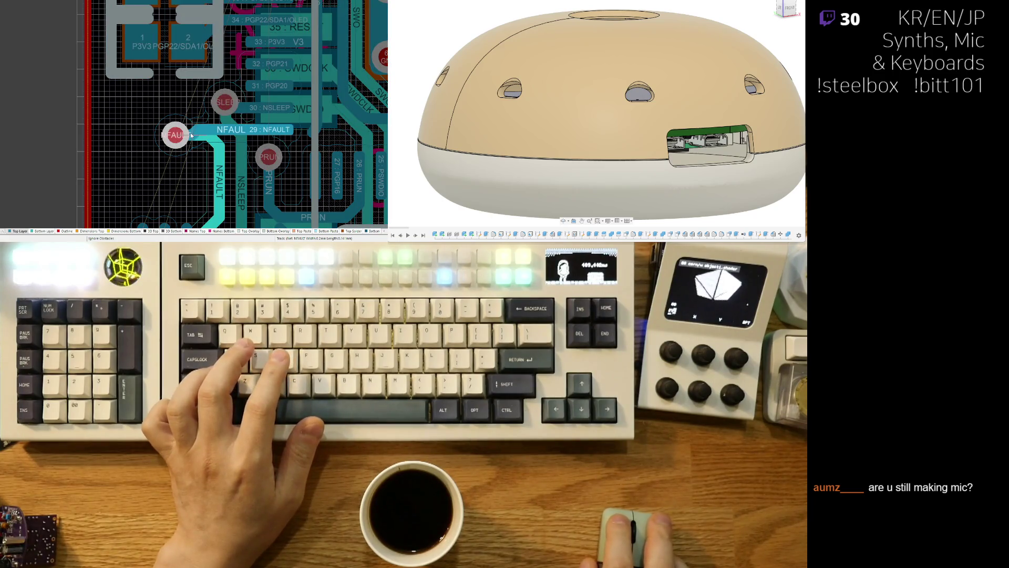
pyautogui.rightClick(193, 141)
pyautogui.click(209, 145)
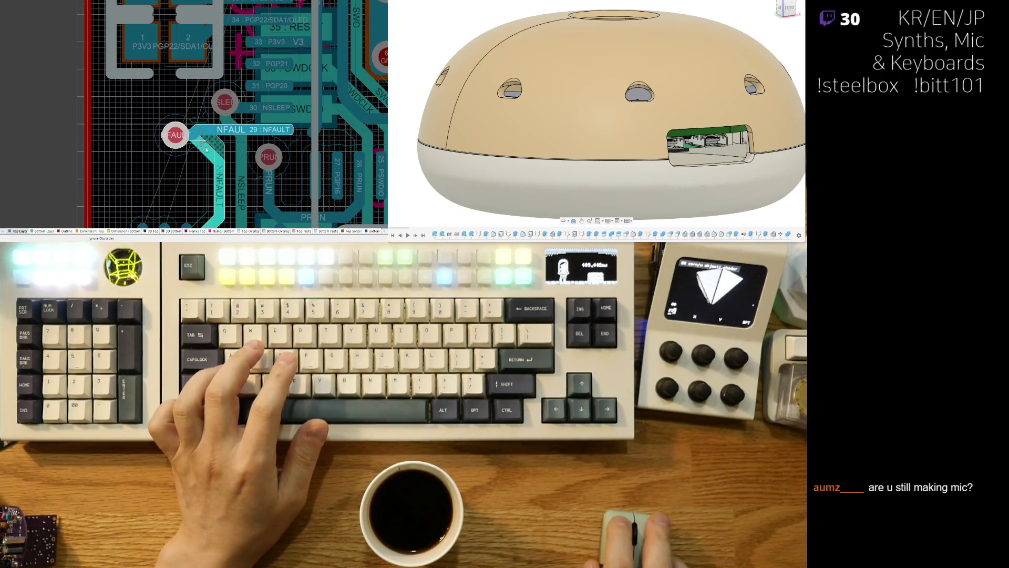
pyautogui.click(211, 162)
pyautogui.rightClick(212, 162)
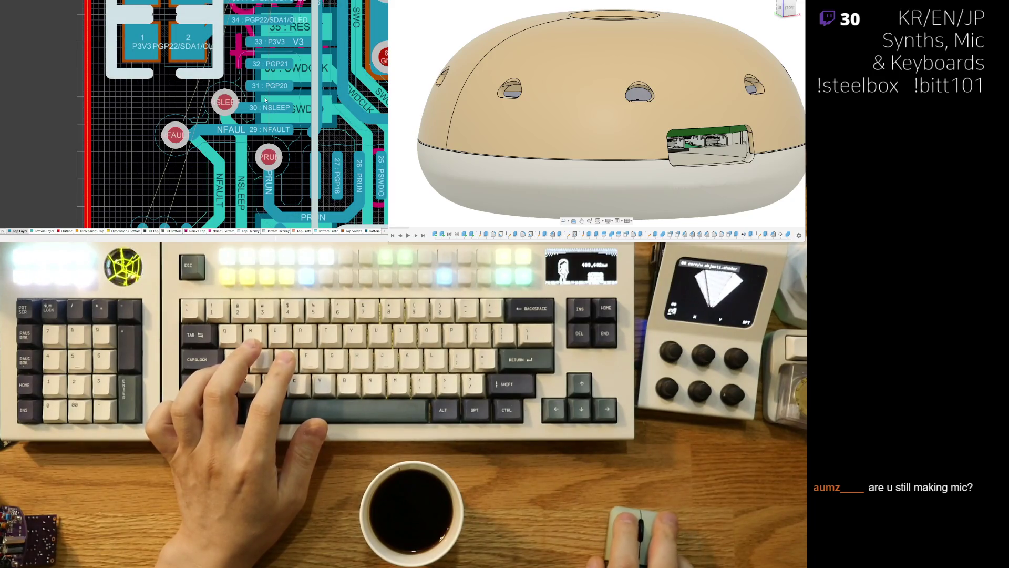
# Step: Add a vertical NFAULT segment running down below the FAULT pad
pyautogui.moveTo(265, 100); pyautogui.dragTo(286, 48, button='right')
pyautogui.click(231, 108)
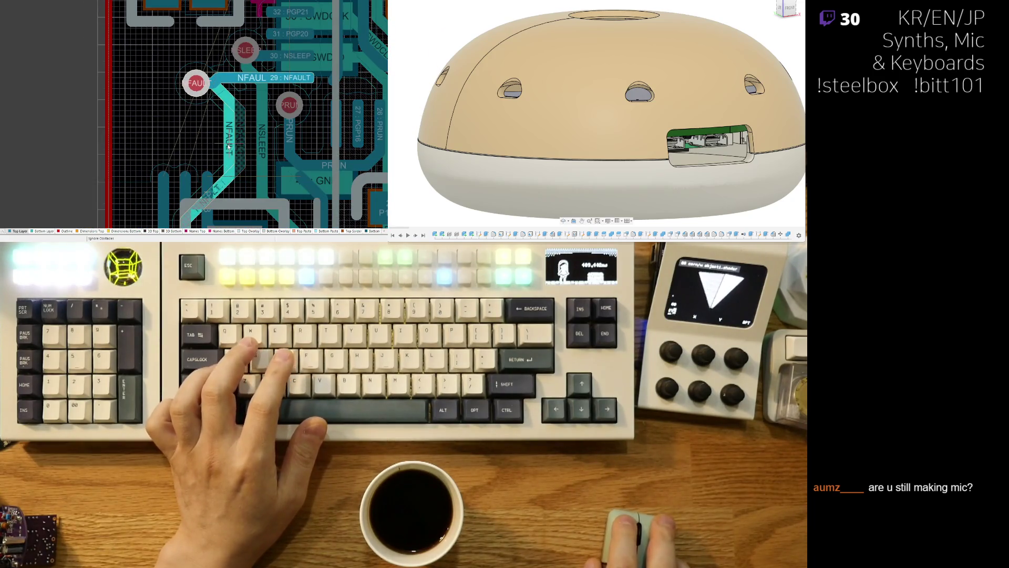
pyautogui.click(227, 147)
pyautogui.click(223, 151)
pyautogui.rightClick(221, 152)
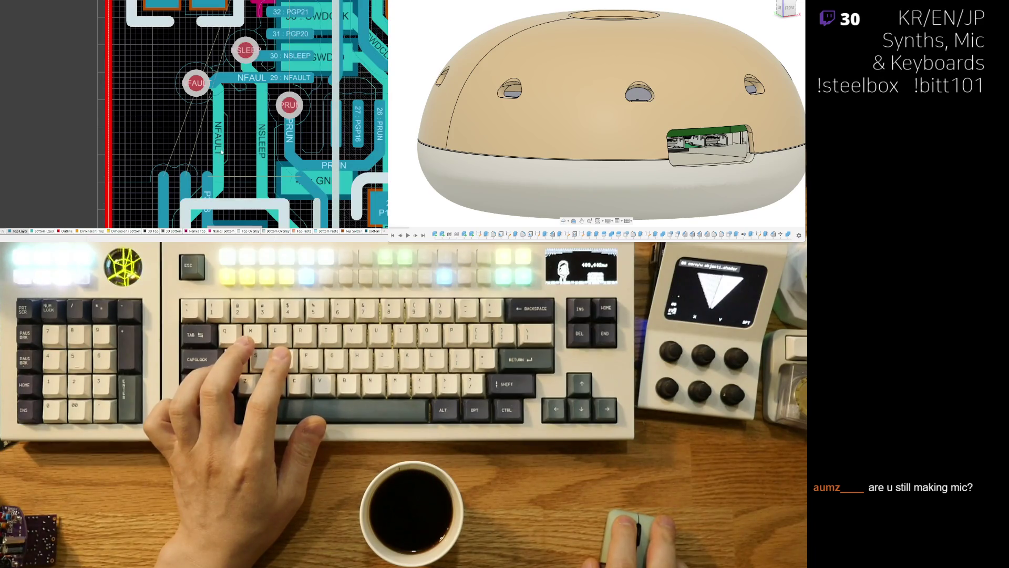
# Step: Shift the NSLEEP track segment left so it angles down-right
pyautogui.click(262, 132)
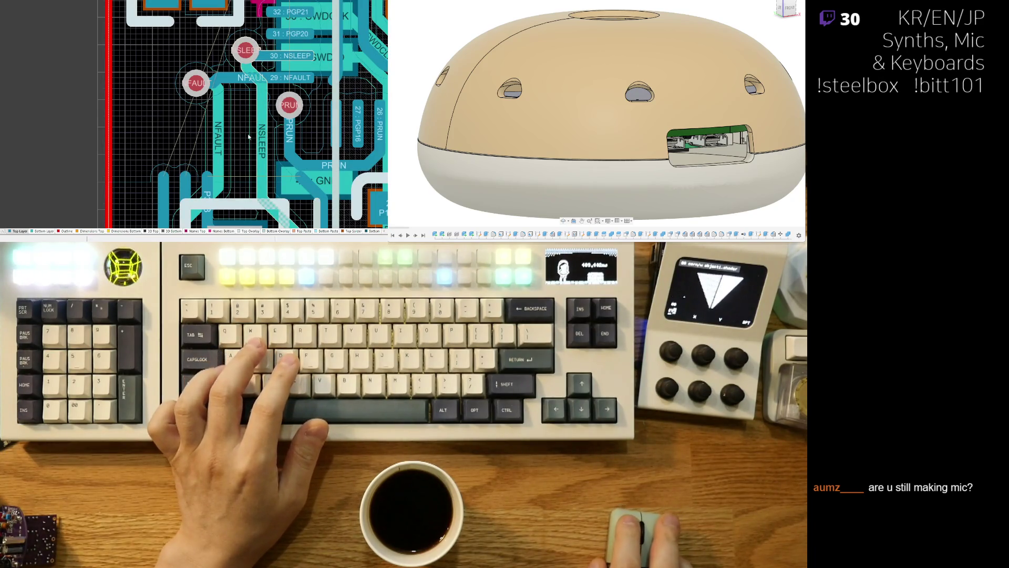
pyautogui.moveTo(234, 125); pyautogui.dragTo(226, 135)
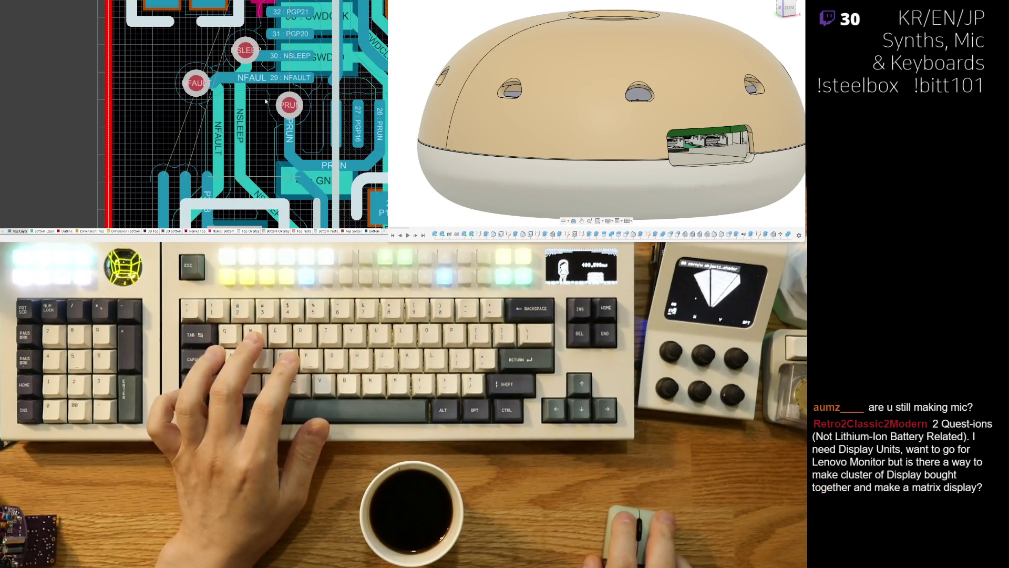
pyautogui.moveTo(265, 101); pyautogui.dragTo(249, 181, button='right')
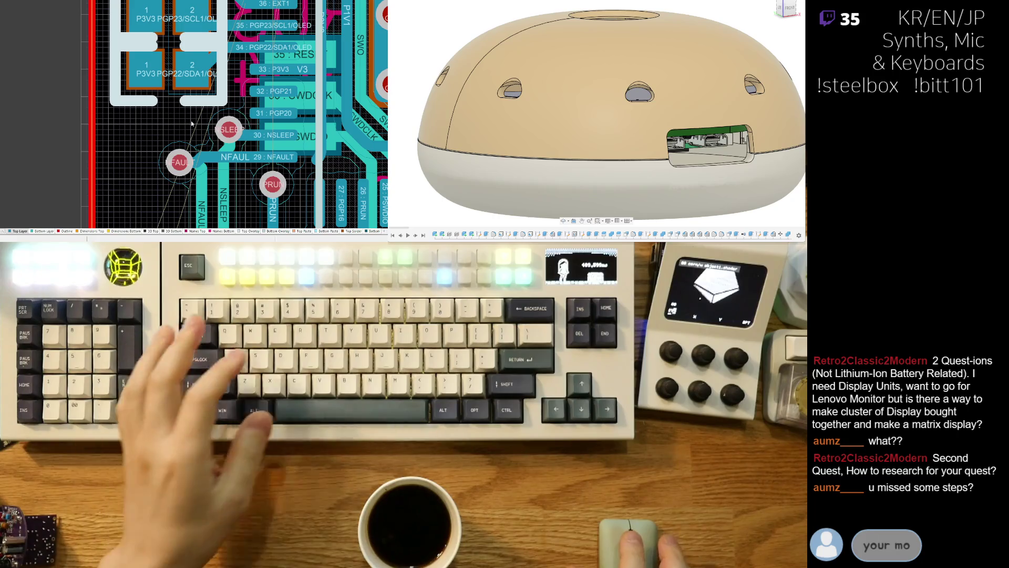
# Step: Shift the vertical NSLEEP track slightly left
pyautogui.scroll(-3, 209, 142)
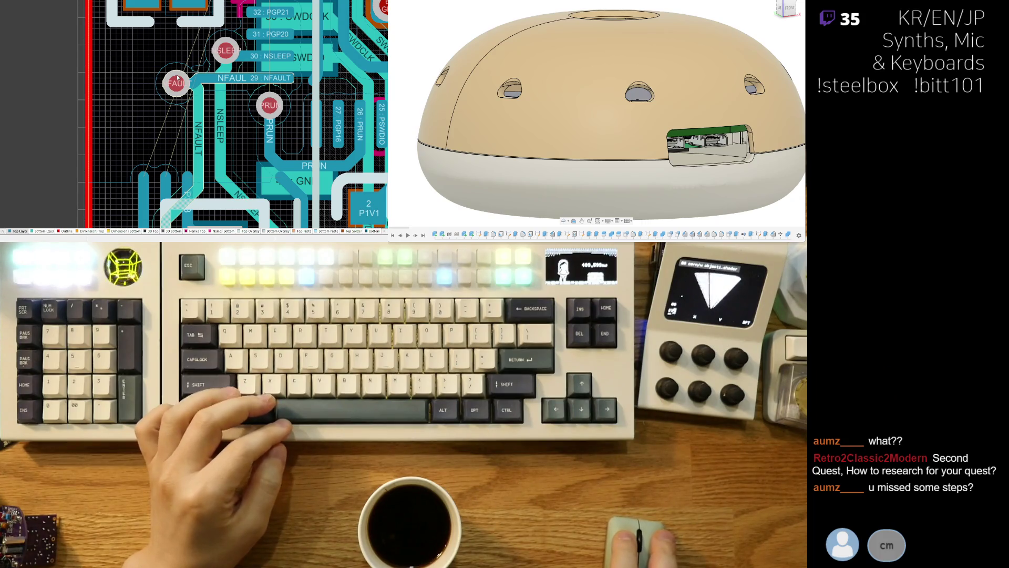
pyautogui.click(169, 88)
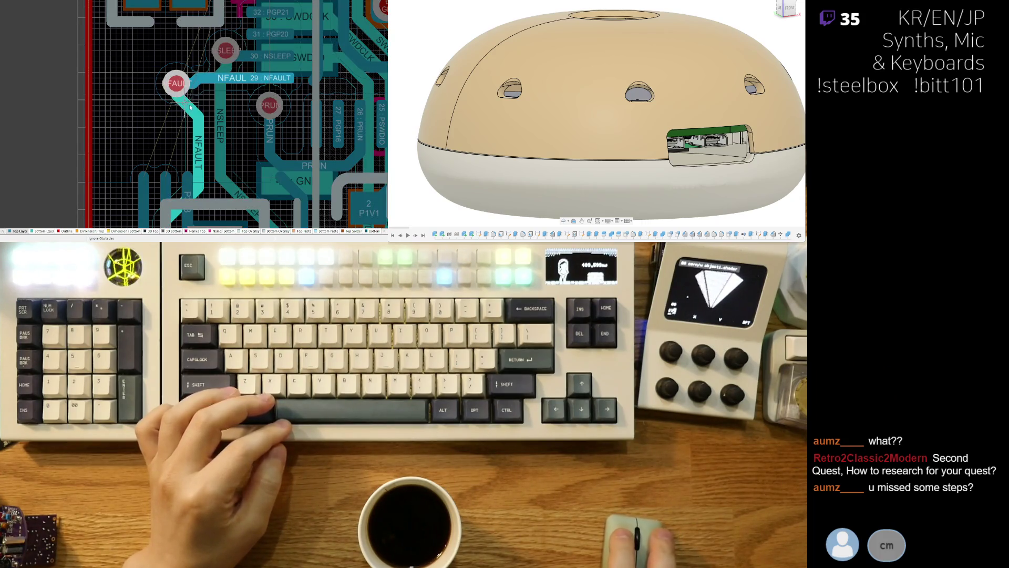
pyautogui.rightClick(199, 135)
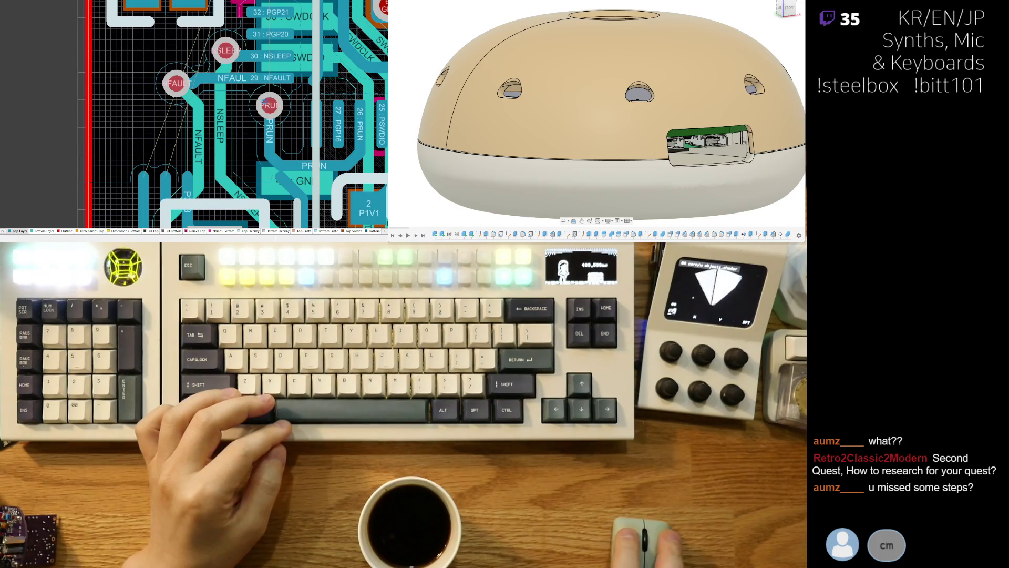
pyautogui.click(192, 147)
pyautogui.rightClick(208, 134)
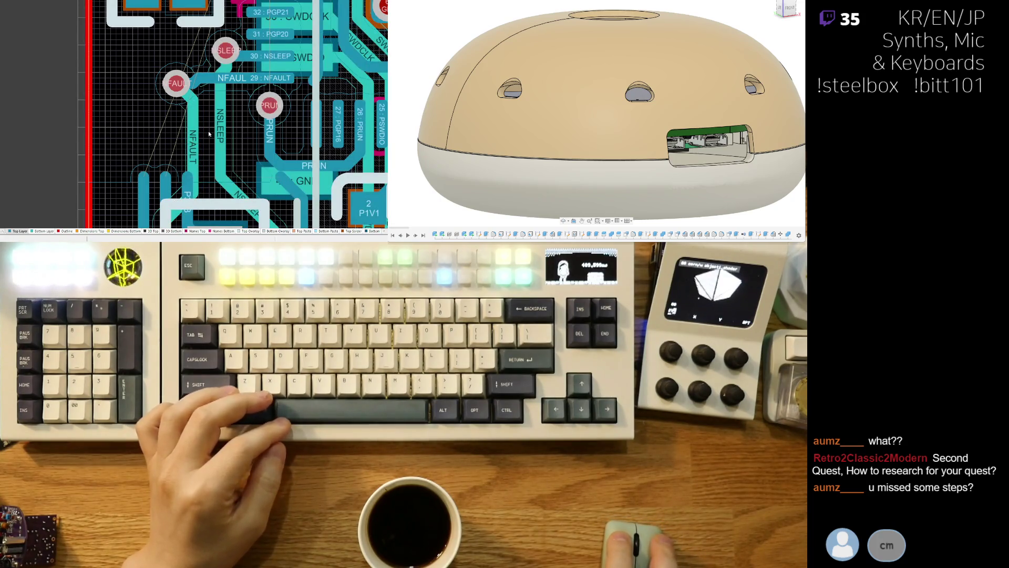
pyautogui.moveTo(224, 164); pyautogui.dragTo(217, 164)
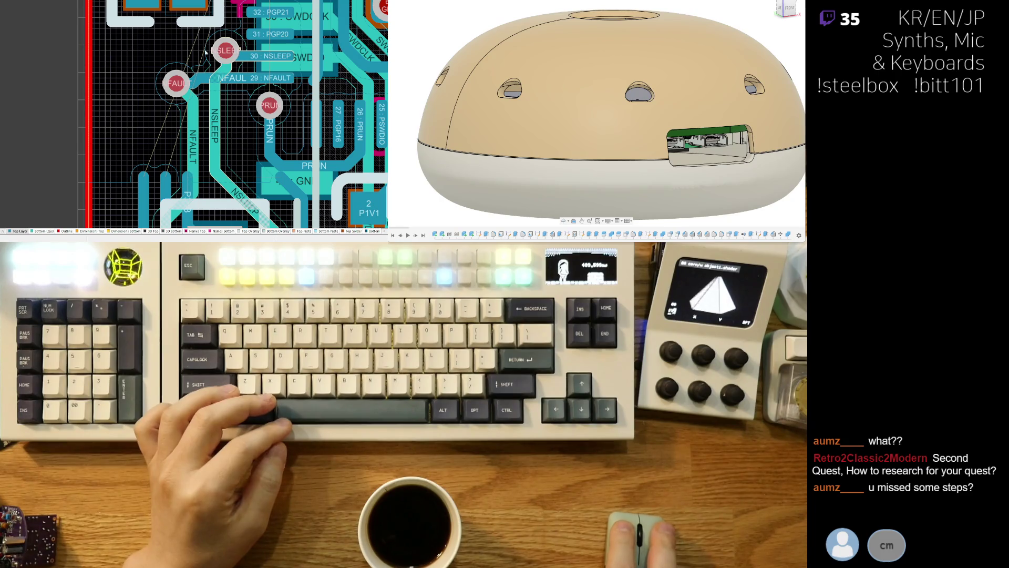
# Step: Route a new NFAULT track from the FAULT pad
pyautogui.click(220, 56)
pyautogui.rightClick(226, 56)
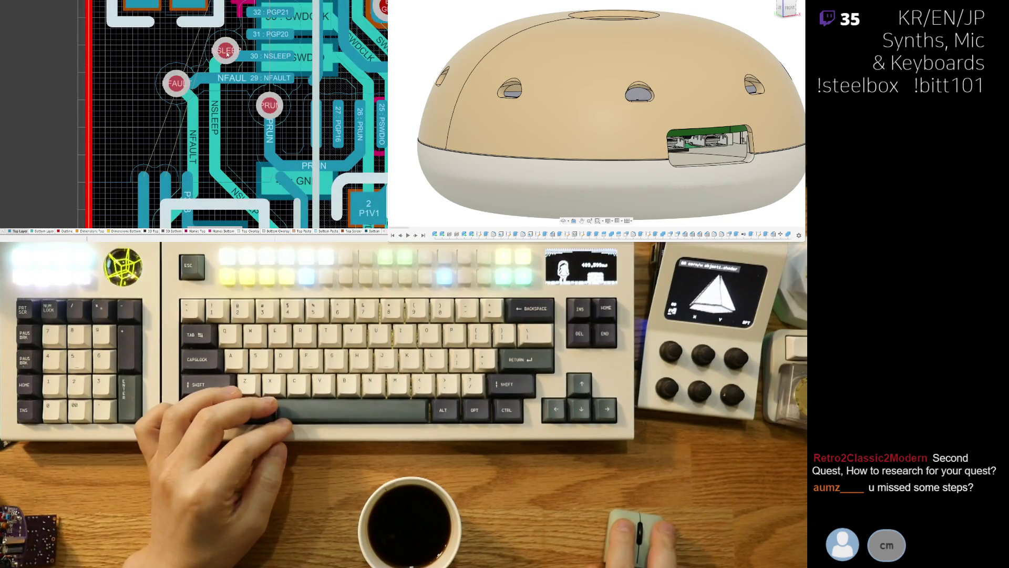
pyautogui.click(228, 81)
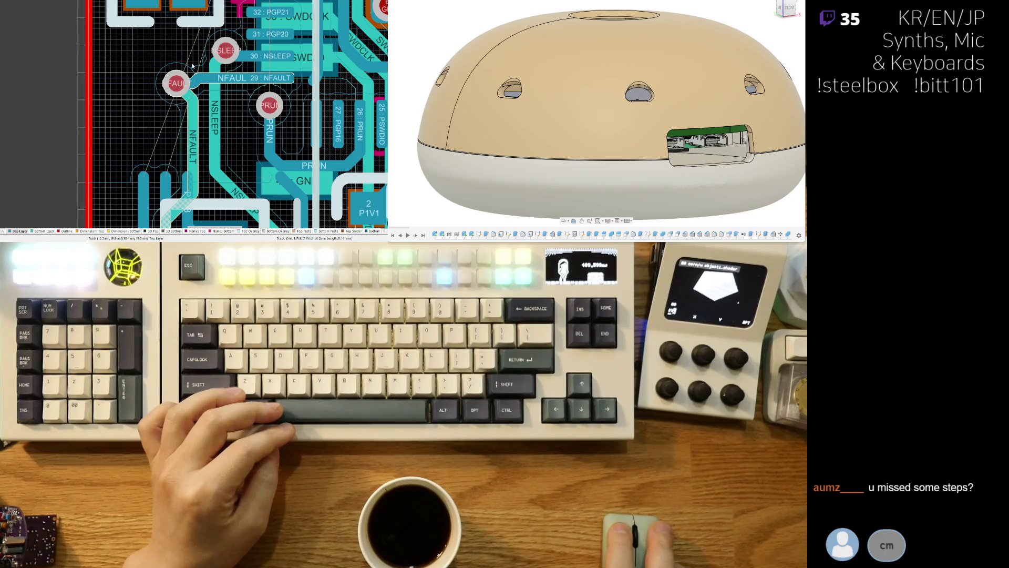
pyautogui.click(179, 82)
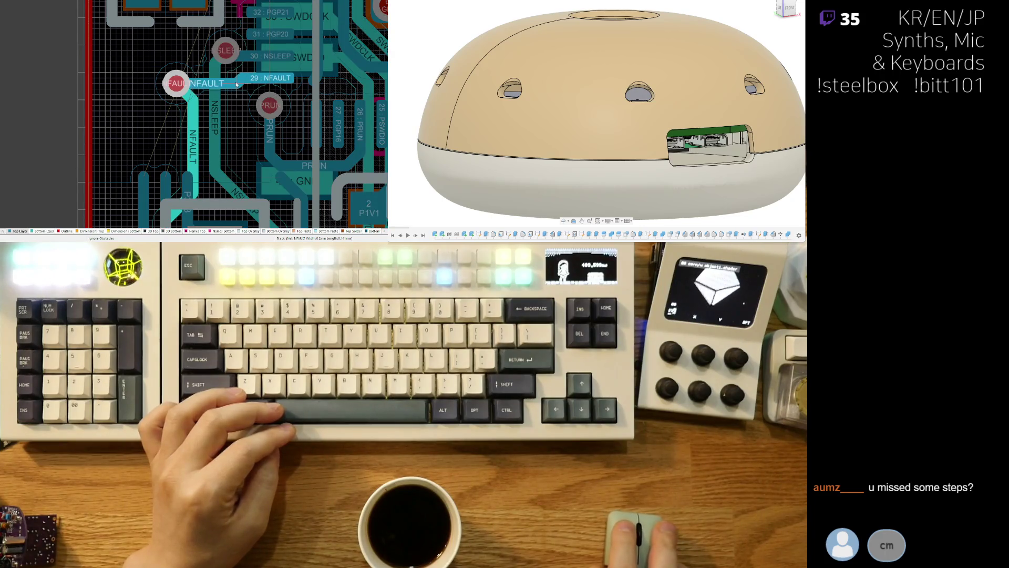
pyautogui.click(236, 83)
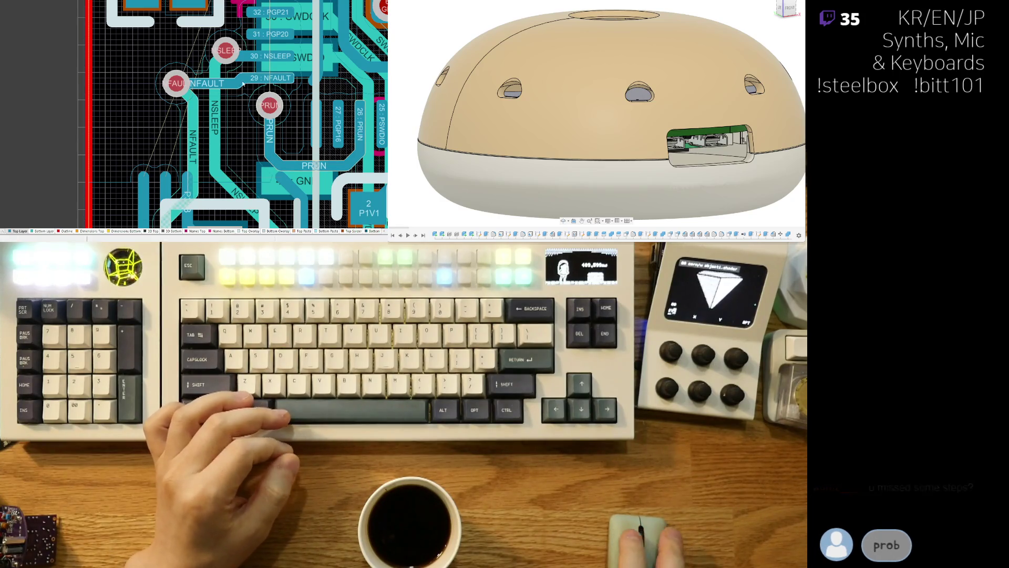
# Step: Straighten the NSLEEP track near the SLEEP pad and make the Bottom Layer active
pyautogui.moveTo(242, 44); pyautogui.dragTo(225, 57, button='right')
pyautogui.click(209, 63)
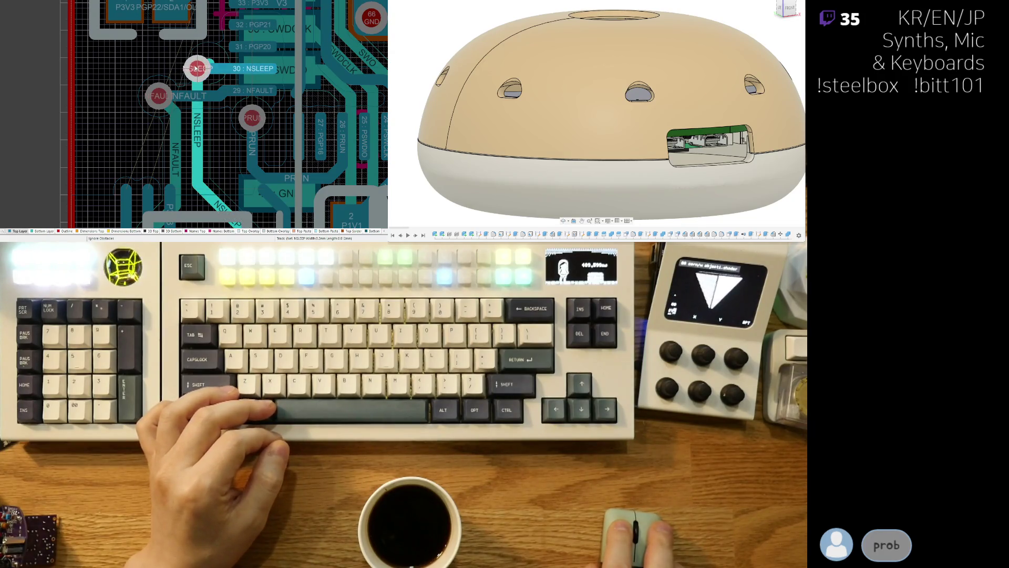
pyautogui.rightClick(249, 90)
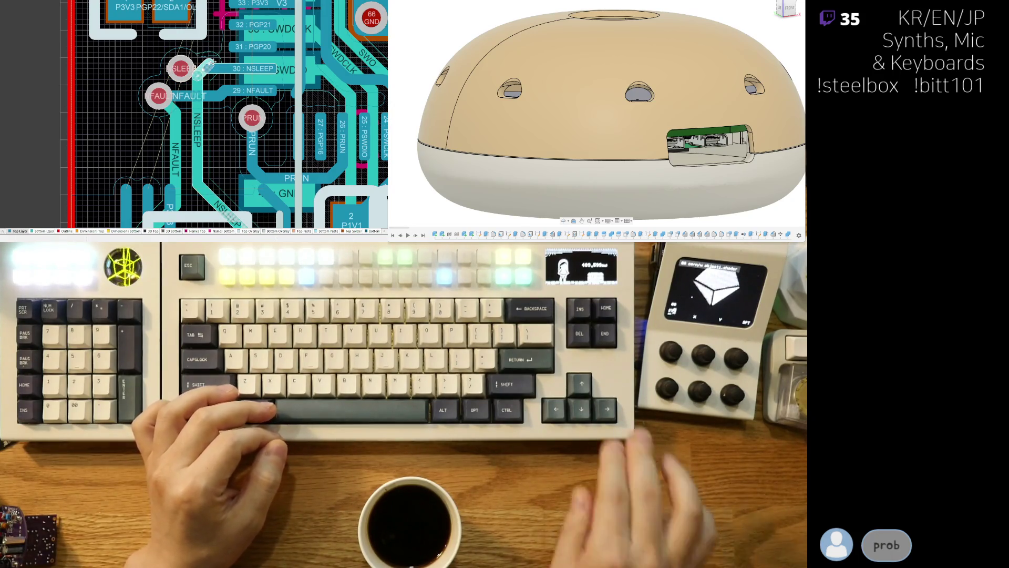
pyautogui.click(209, 69)
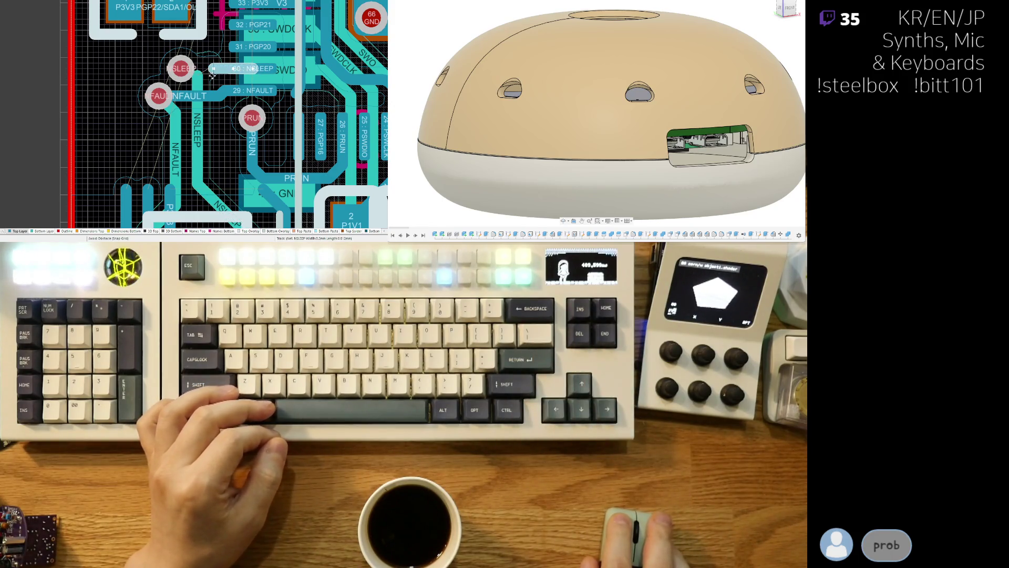
pyautogui.moveTo(208, 76); pyautogui.dragTo(181, 73)
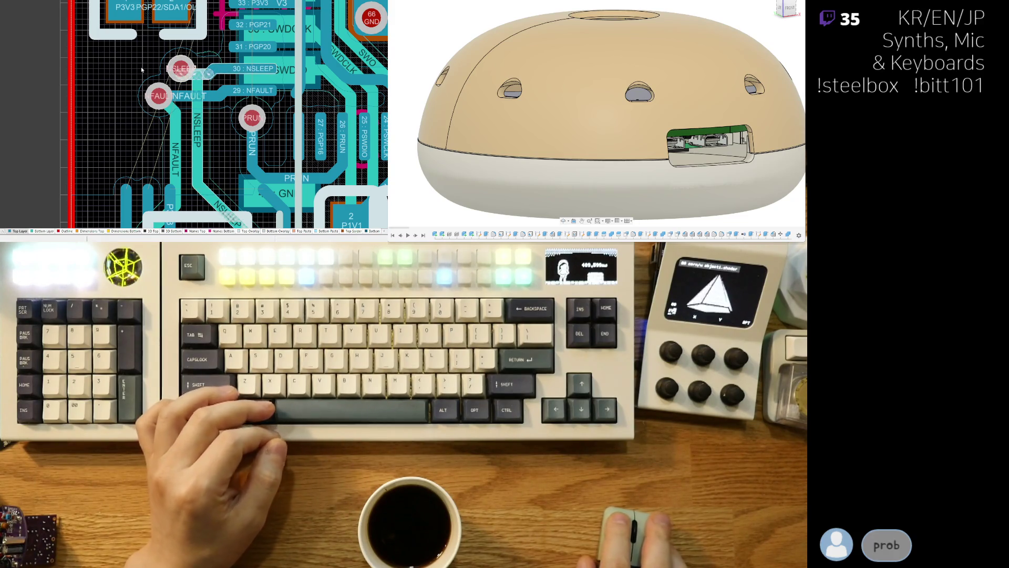
pyautogui.click(193, 83)
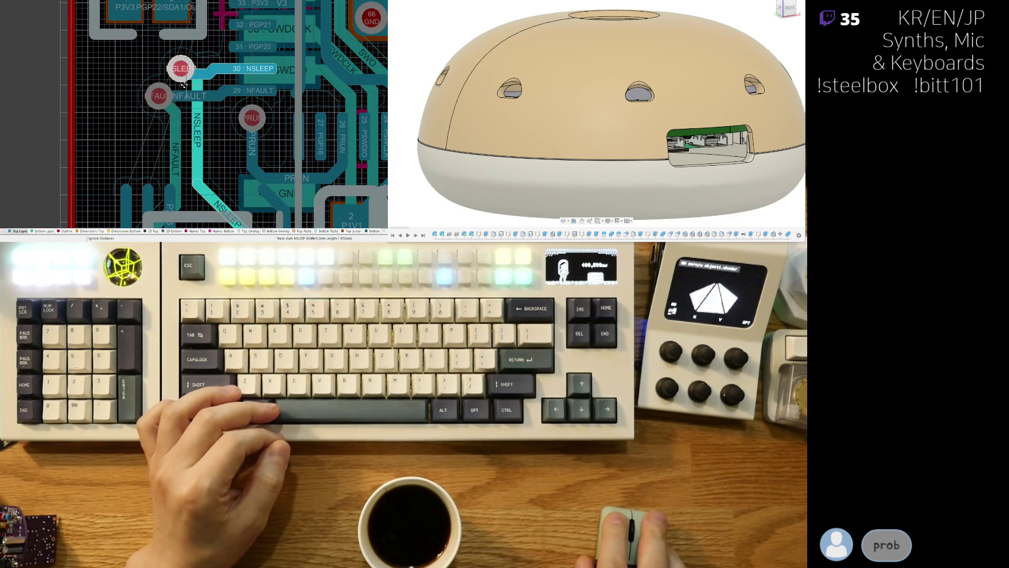
pyautogui.moveTo(184, 84); pyautogui.dragTo(201, 120)
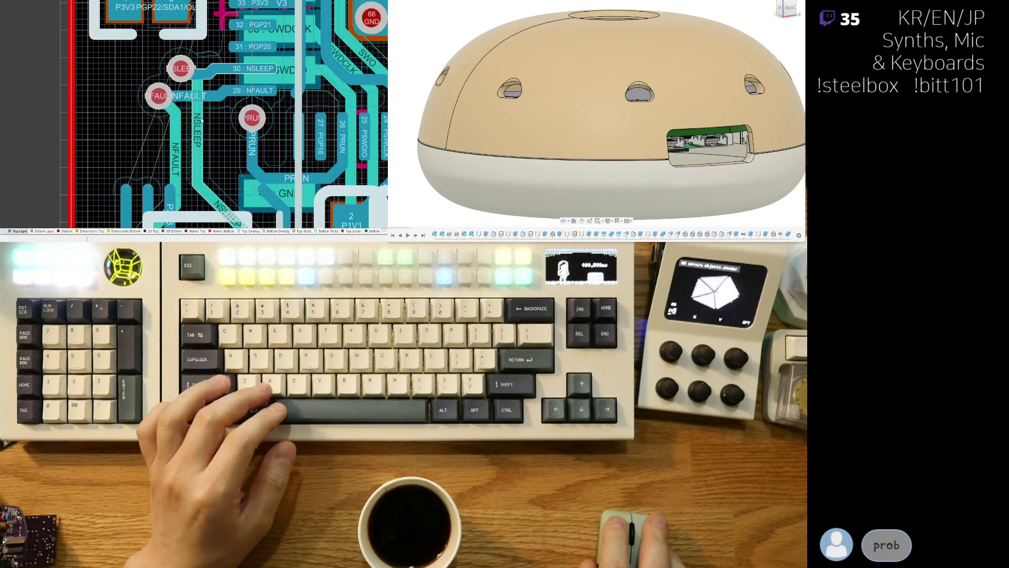
pyautogui.click(39, 232)
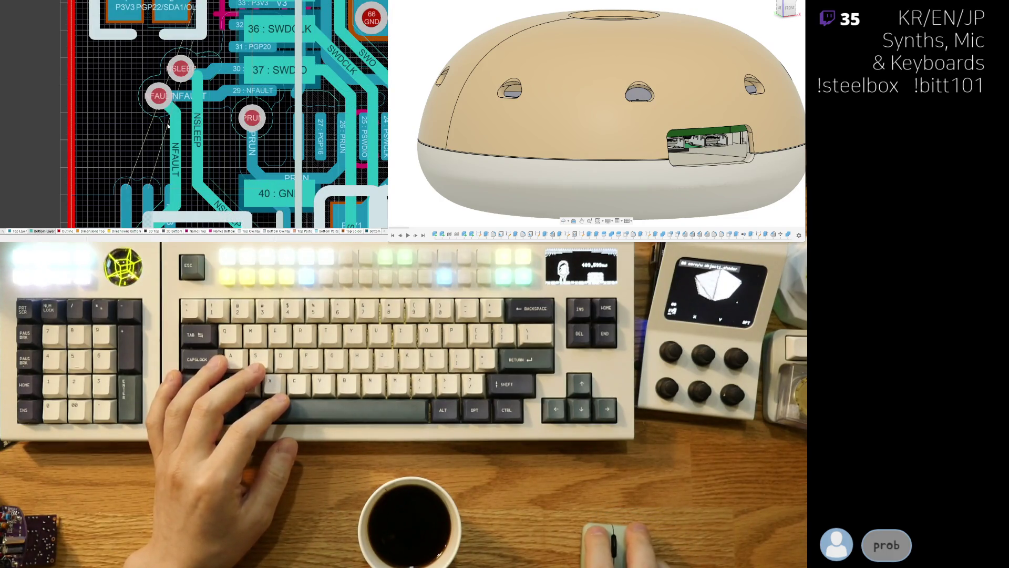
# Step: Nudge the NSLEEP track around obstacles and preview the board in 3D before returning to 2D
pyautogui.moveTo(188, 89); pyautogui.dragTo(182, 74)
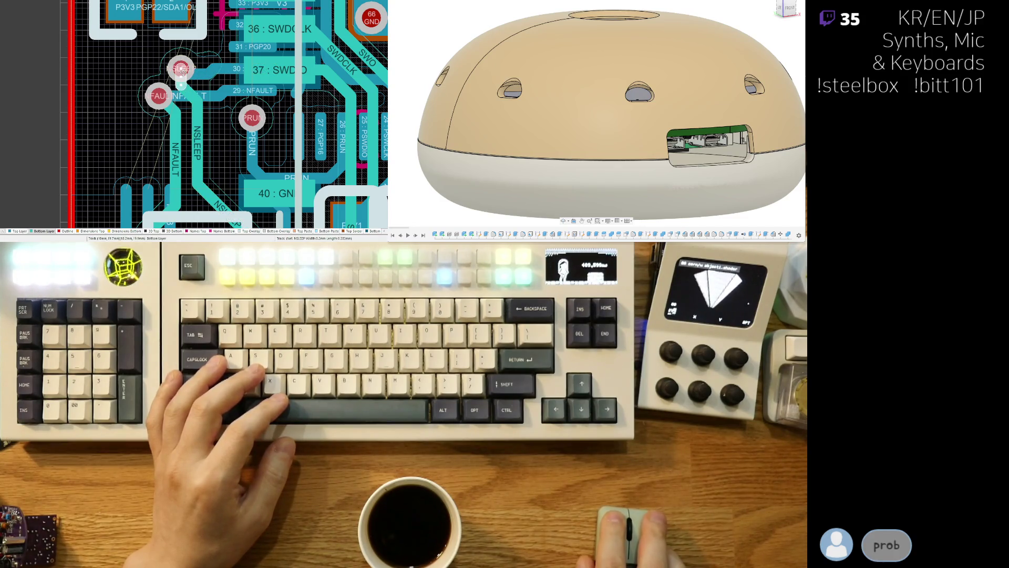
pyautogui.keyDown('ctrl'); pyautogui.scroll(-3, 181, 70); pyautogui.keyUp('ctrl')
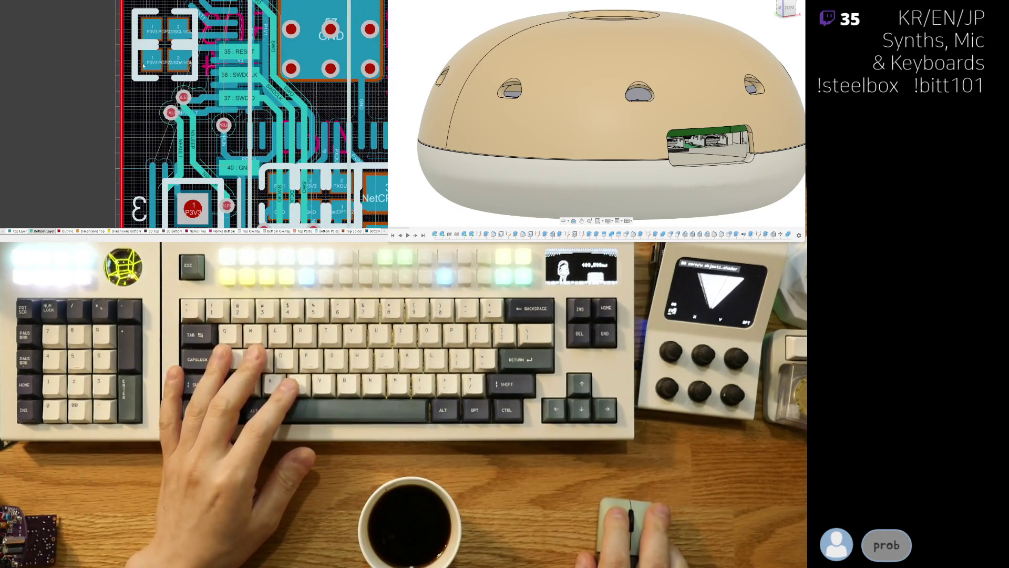
pyautogui.press('3')
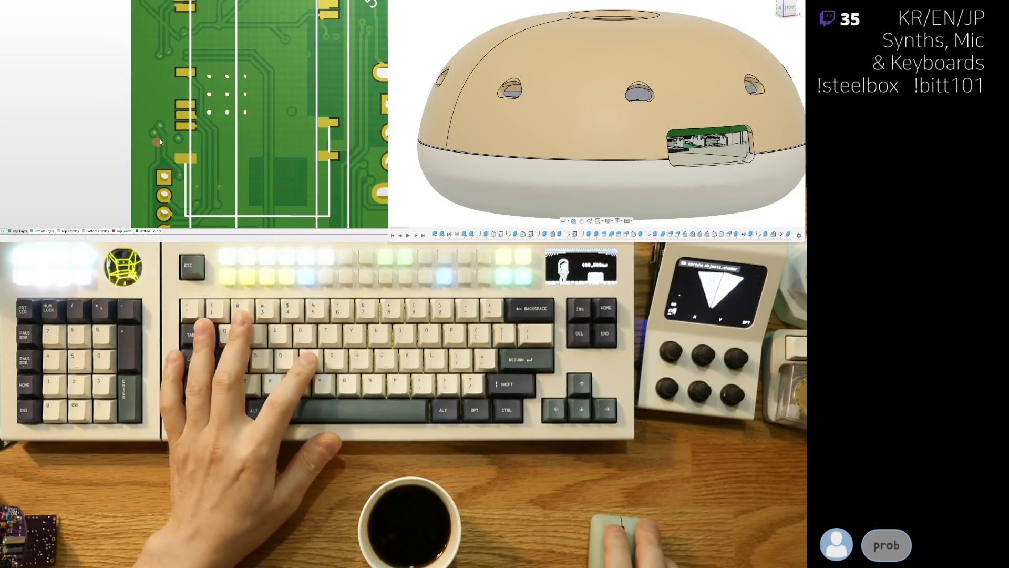
pyautogui.moveTo(166, 84); pyautogui.dragTo(207, 169, button='right')
pyautogui.press('2')
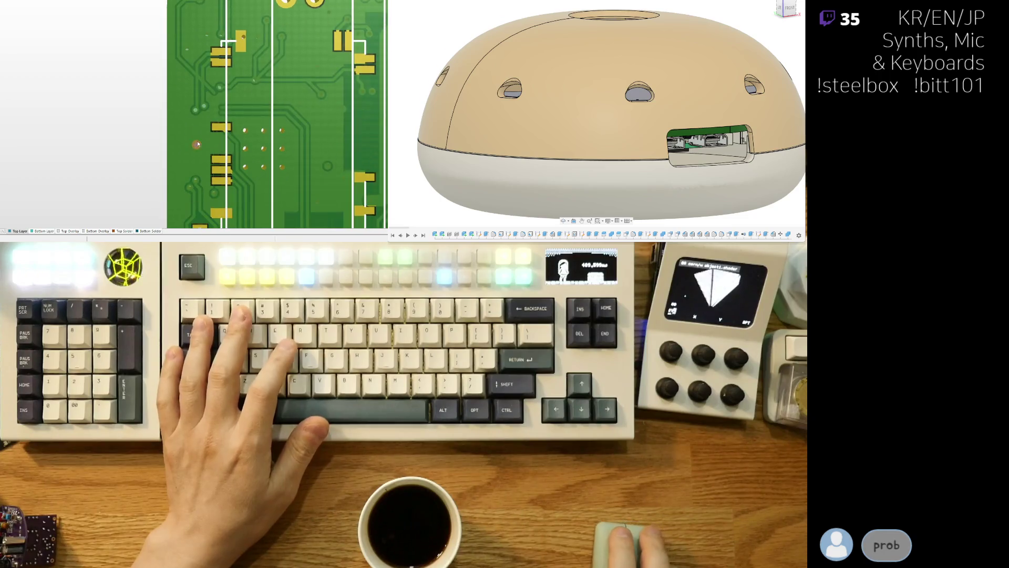
pyautogui.keyDown('ctrl'); pyautogui.scroll(5, 240, 130); pyautogui.keyUp('ctrl')
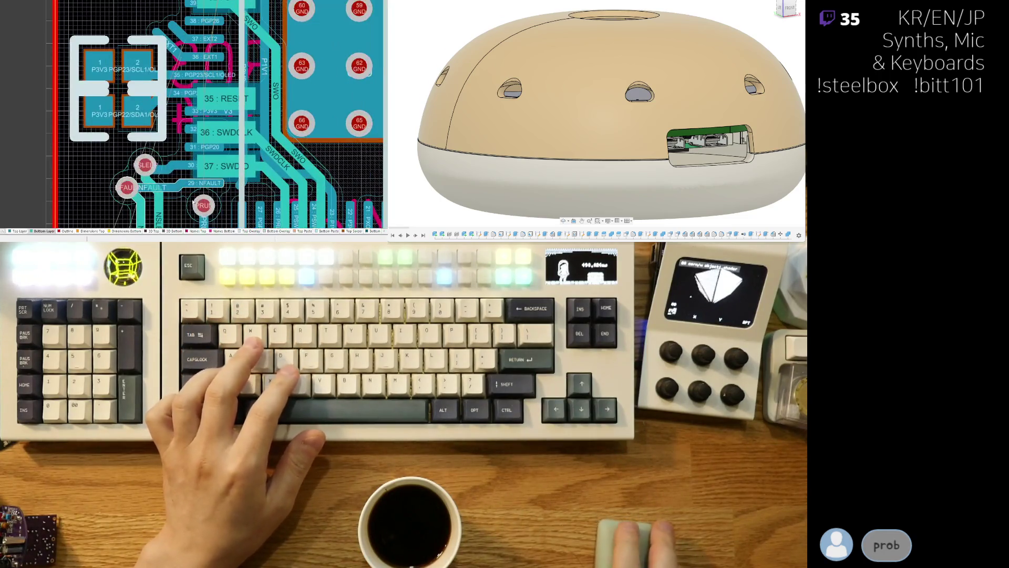
# Step: Route the RUN track from the PRUN via up to its pin
pyautogui.moveTo(248, 124); pyautogui.dragTo(233, 161, button='right')
pyautogui.click(233, 160)
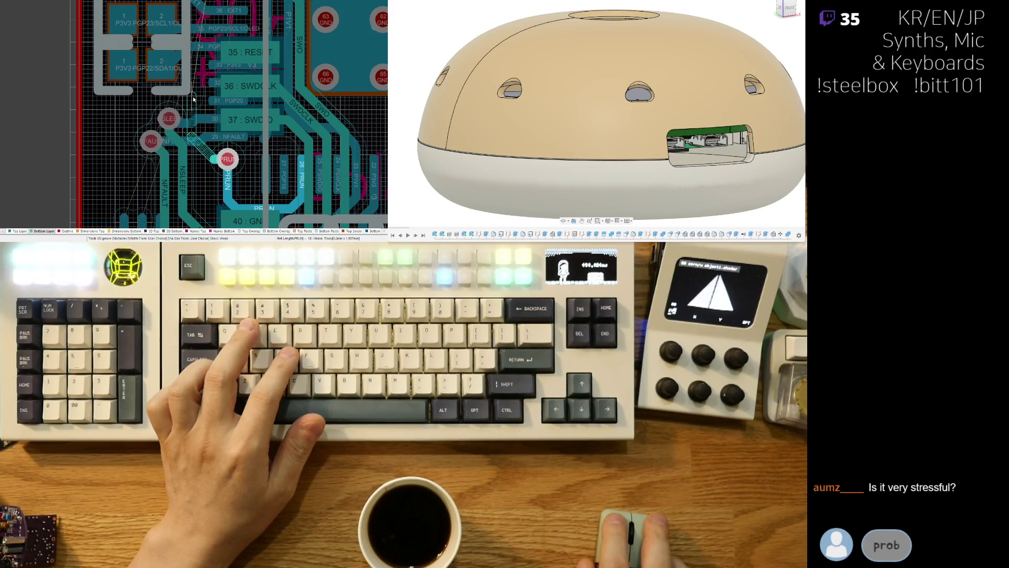
pyautogui.scroll(4, 194, 74)
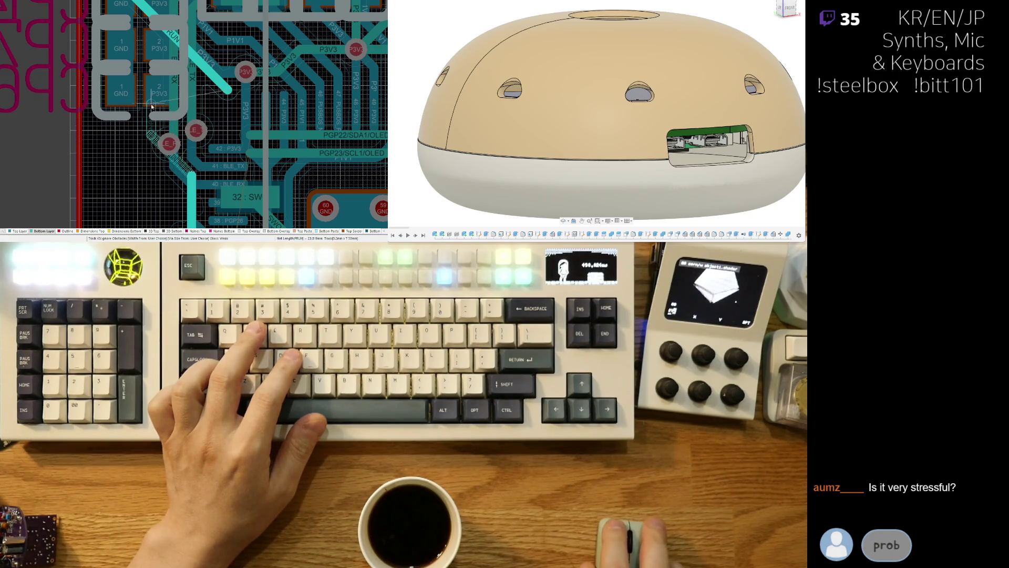
pyautogui.click(155, 38)
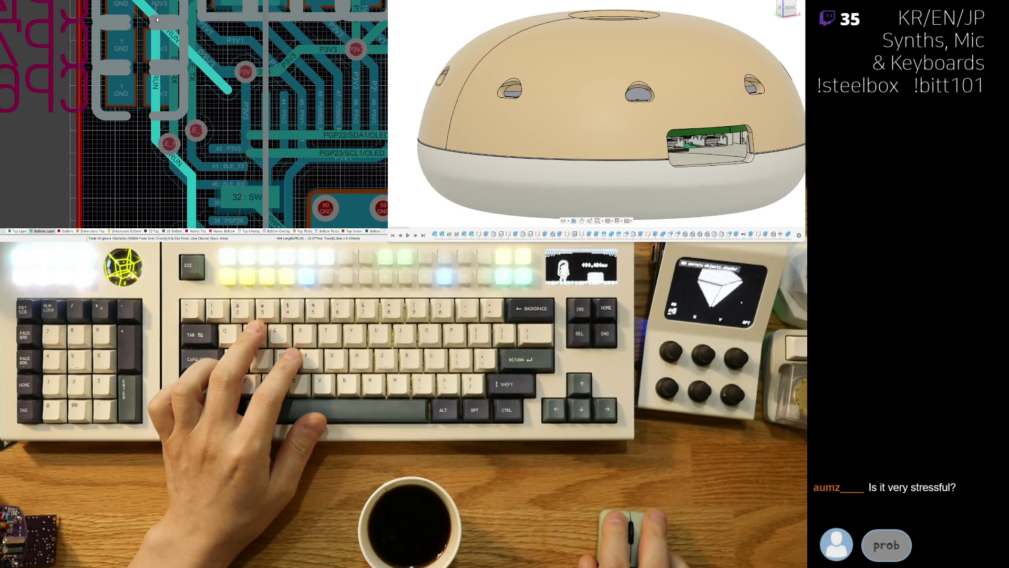
# Step: Finish the PRUN track and drag its diagonal segment lower
pyautogui.rightClick(242, 97)
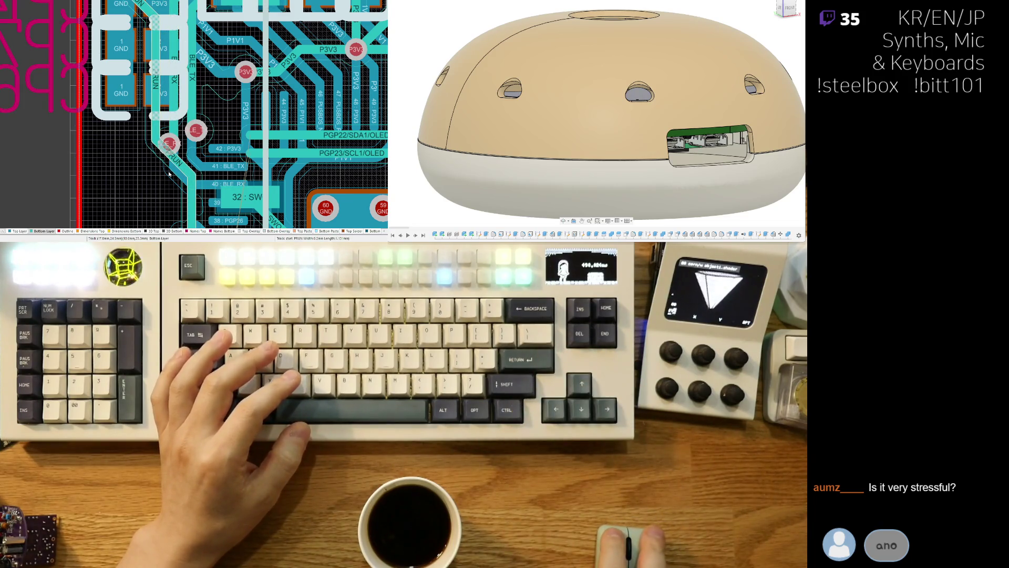
pyautogui.moveTo(145, 154); pyautogui.dragTo(156, 172)
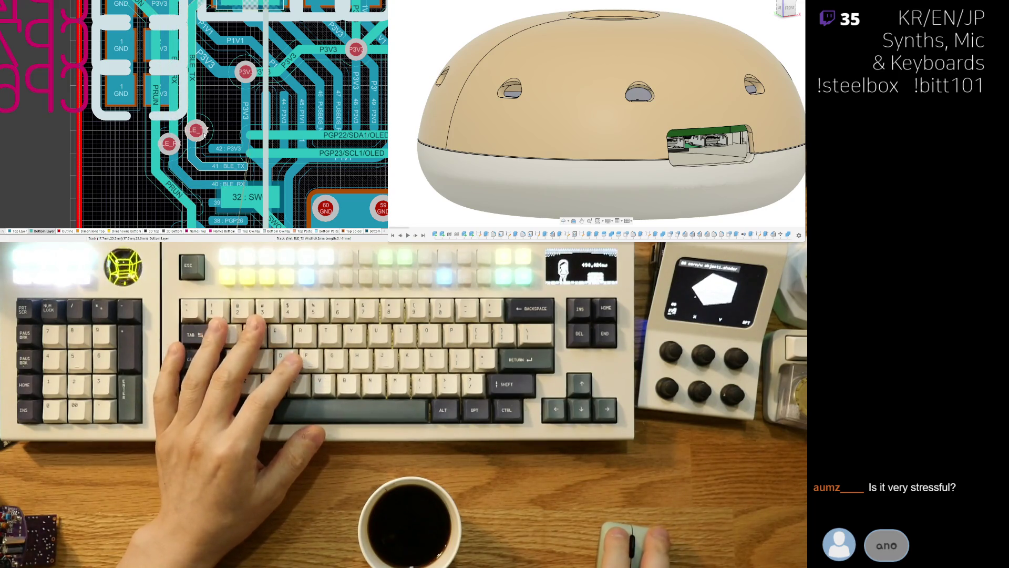
pyautogui.moveTo(204, 131); pyautogui.dragTo(191, 140, button='right')
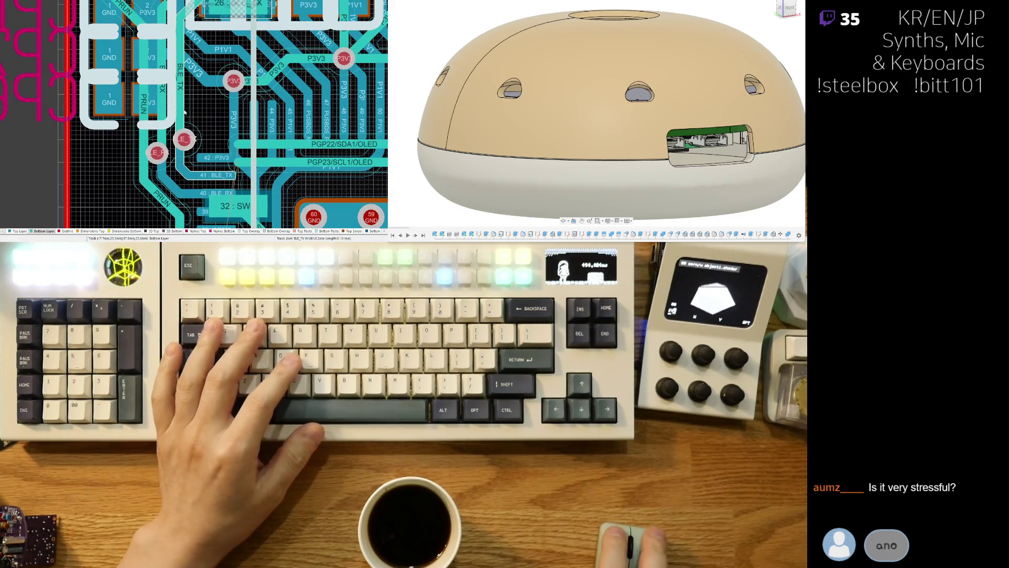
# Step: Move the BLE_TX via up-right and slide its vertical track segment into place
pyautogui.moveTo(184, 138)
pyautogui.mouseDown()
pyautogui.moveTo(202, 118)
pyautogui.moveTo(185, 120)
pyautogui.mouseUp()
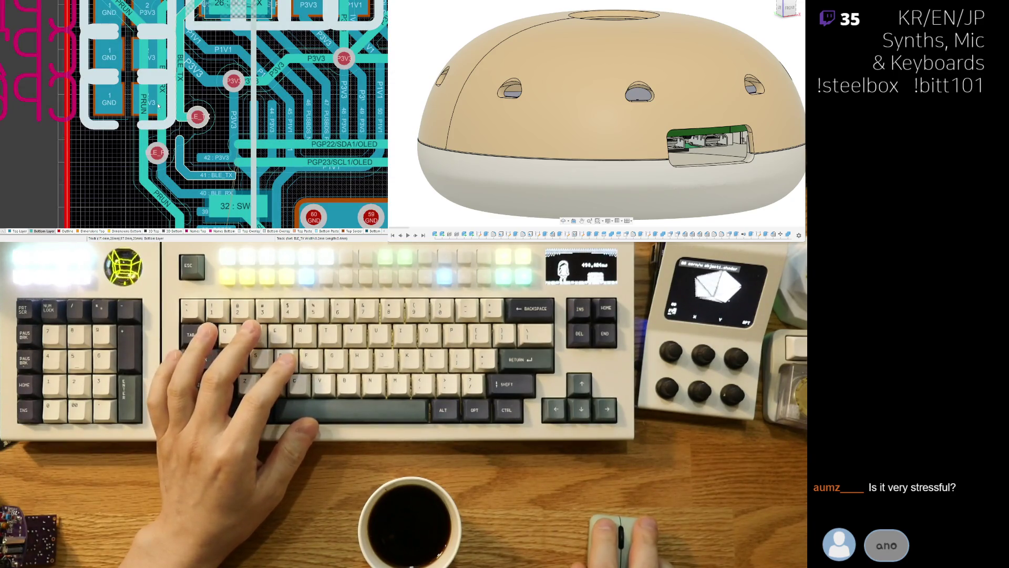
pyautogui.moveTo(179, 60); pyautogui.dragTo(182, 90)
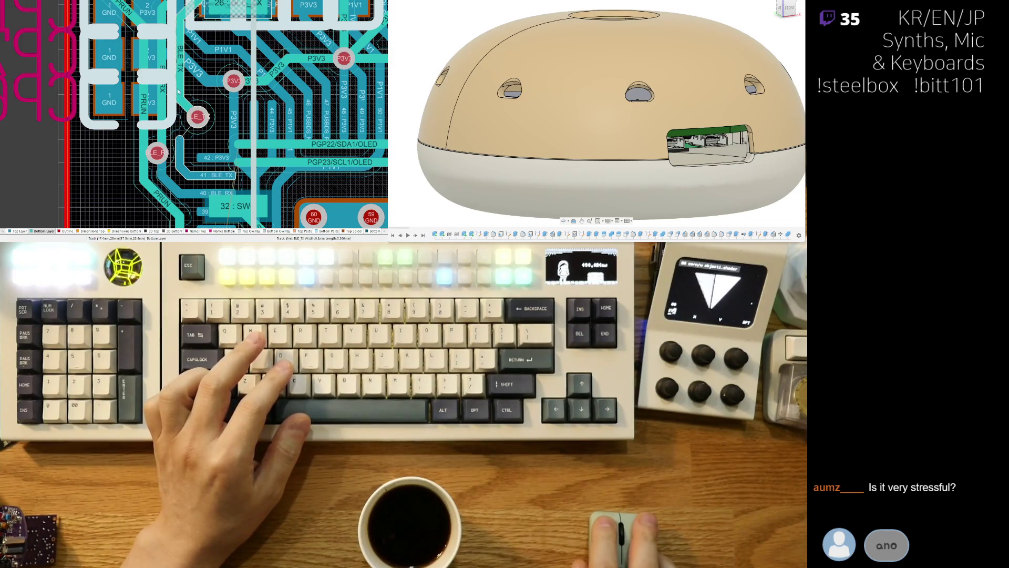
pyautogui.moveTo(178, 92)
pyautogui.mouseDown()
pyautogui.moveTo(201, 101)
pyautogui.moveTo(194, 116)
pyautogui.mouseUp()
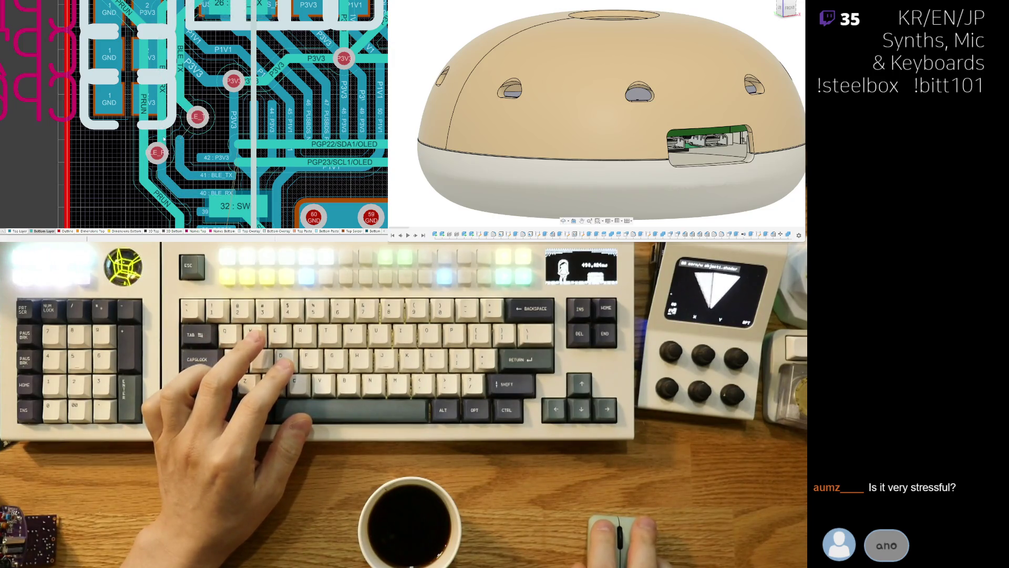
pyautogui.click(180, 150)
pyautogui.moveTo(180, 140); pyautogui.dragTo(196, 118)
pyautogui.click(182, 149)
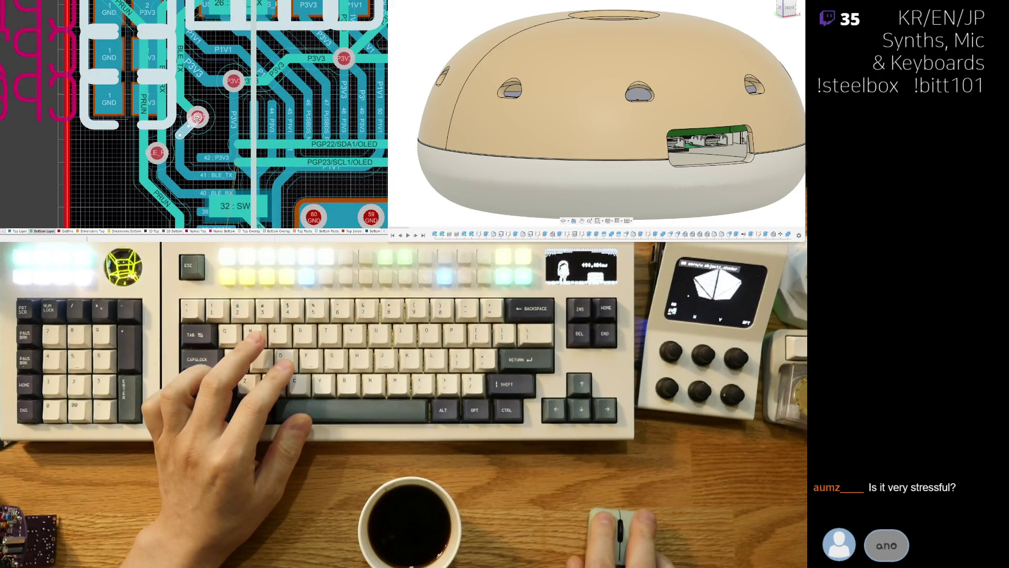
pyautogui.scroll(2, 184, 157)
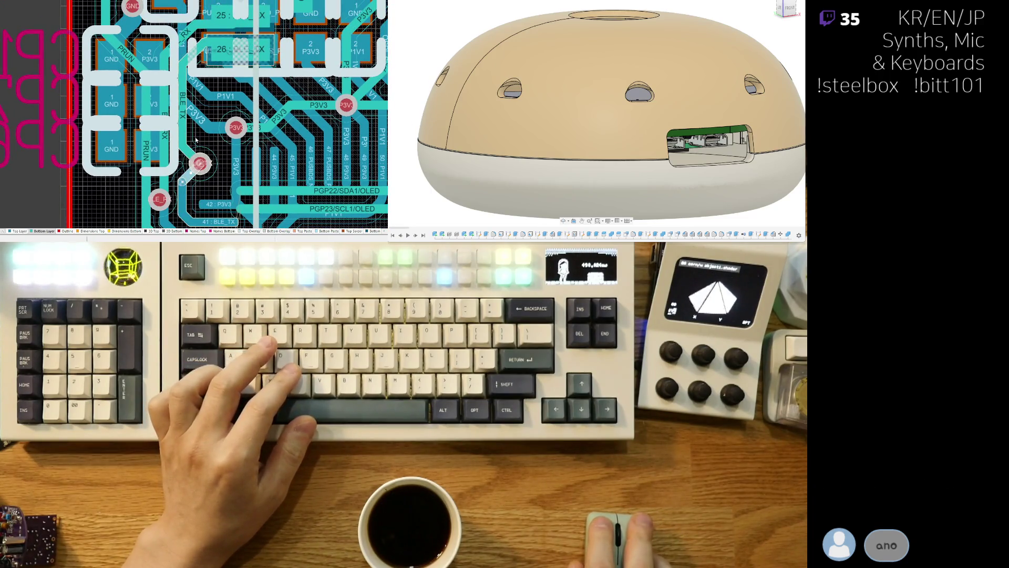
pyautogui.moveTo(174, 139); pyautogui.dragTo(192, 113)
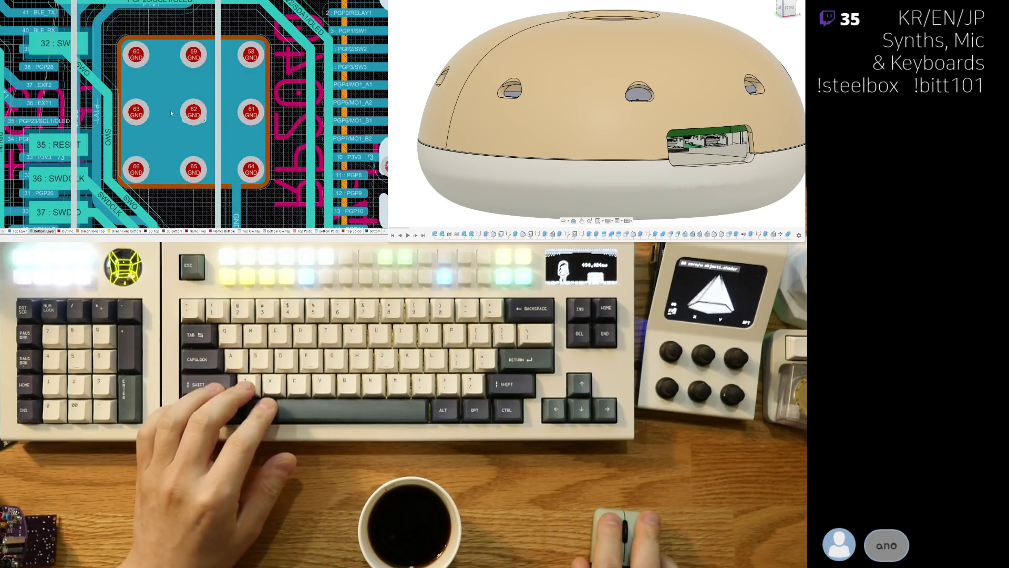
pyautogui.moveTo(171, 110)
pyautogui.mouseDown(button='right')
pyautogui.moveTo(200, 142)
pyautogui.moveTo(214, 185)
pyautogui.mouseUp(button='right')
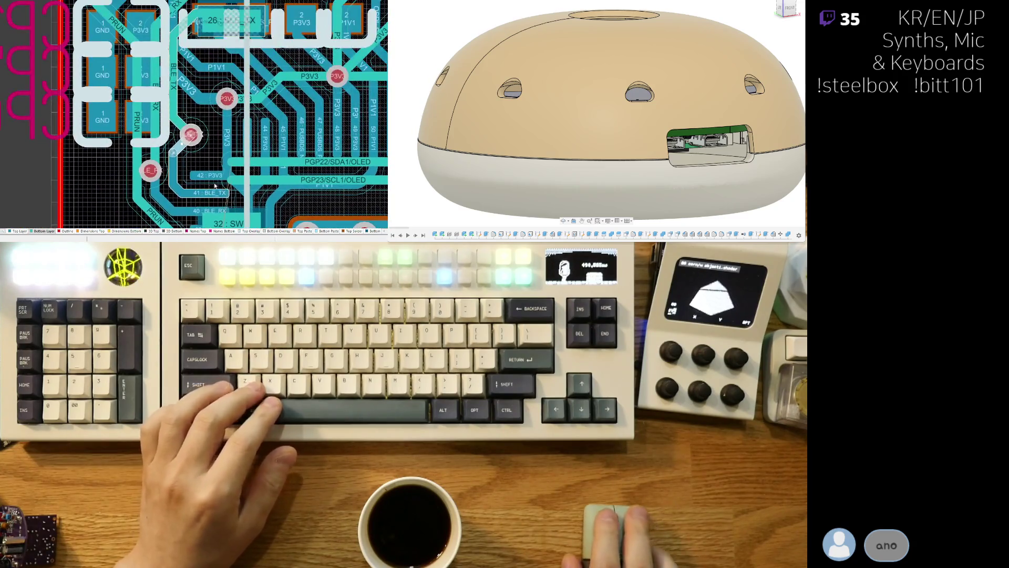
# Step: Route a BLE_TX trace from its via to pad 26
pyautogui.keyDown('ctrl'); pyautogui.scroll(2, 215, 185); pyautogui.keyUp('ctrl')
pyautogui.scroll(3, 195, 177)
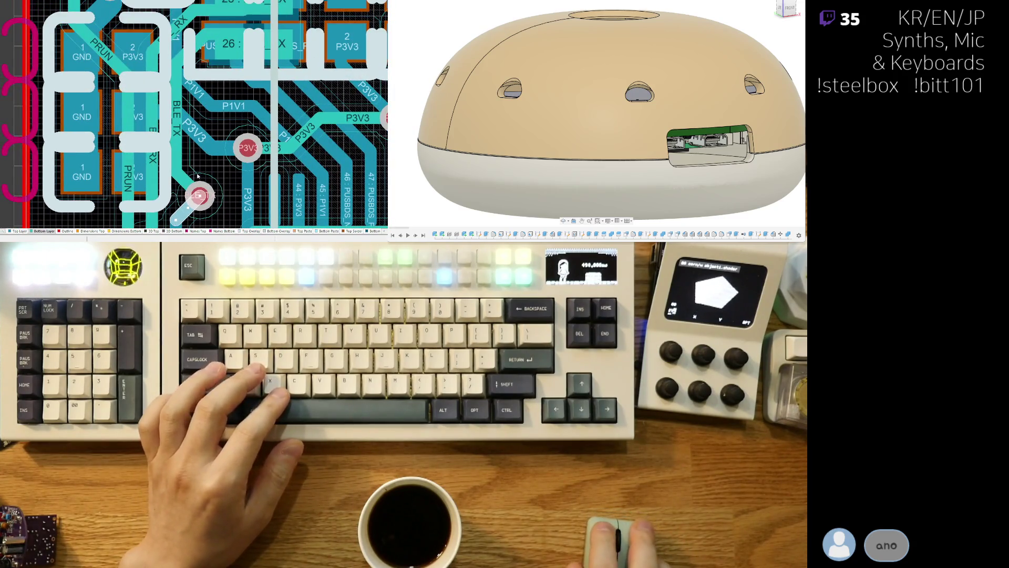
pyautogui.click(179, 187)
pyautogui.click(180, 187)
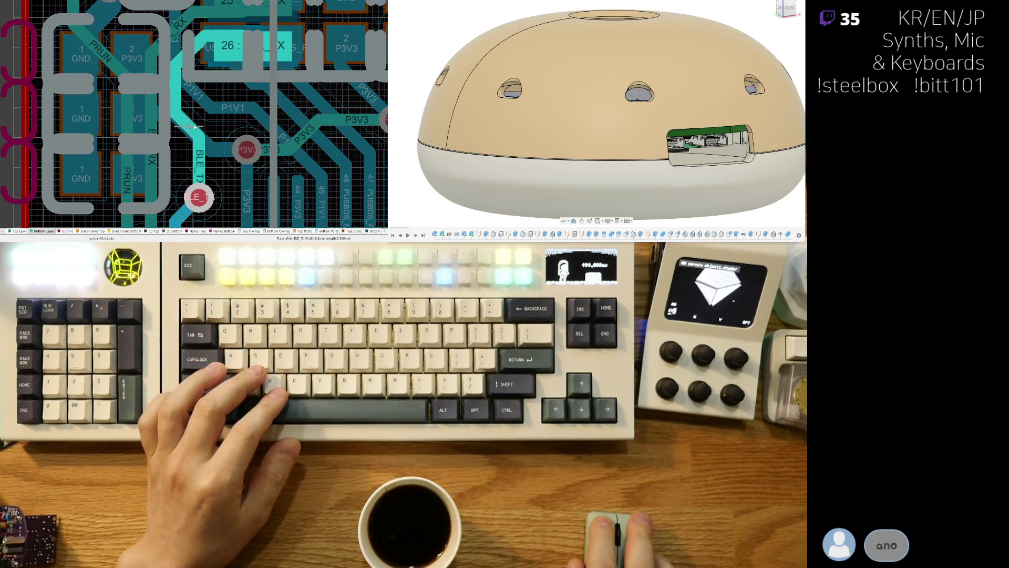
pyautogui.click(201, 136)
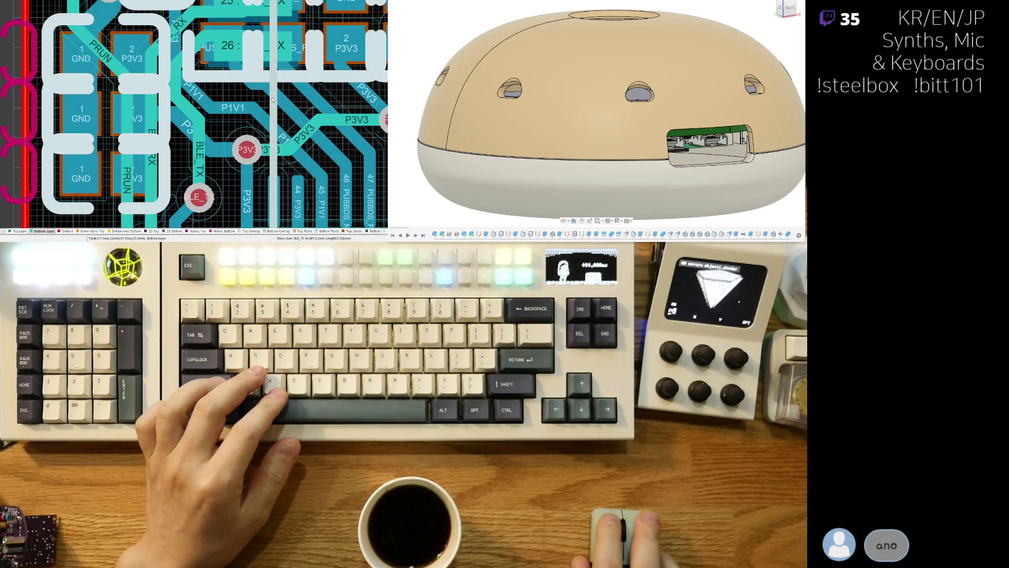
# Step: Move the BLE_RX via up-right and reroute its track
pyautogui.moveTo(272, 100); pyautogui.dragTo(283, 23, button='right')
pyautogui.click(167, 100)
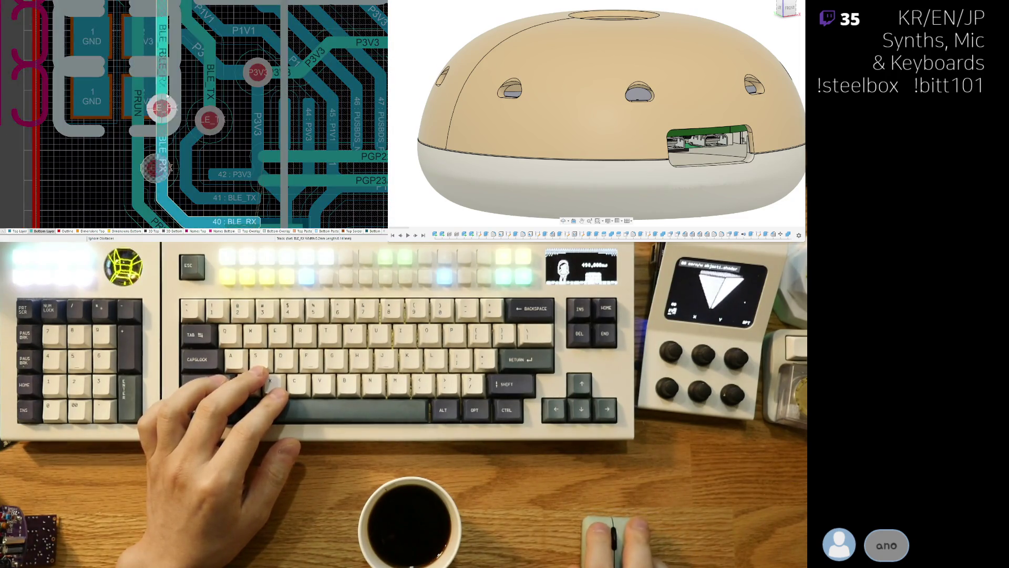
pyautogui.moveTo(167, 97)
pyautogui.mouseDown()
pyautogui.moveTo(164, 84)
pyautogui.moveTo(176, 84)
pyautogui.moveTo(176, 131)
pyautogui.moveTo(175, 122)
pyautogui.mouseUp()
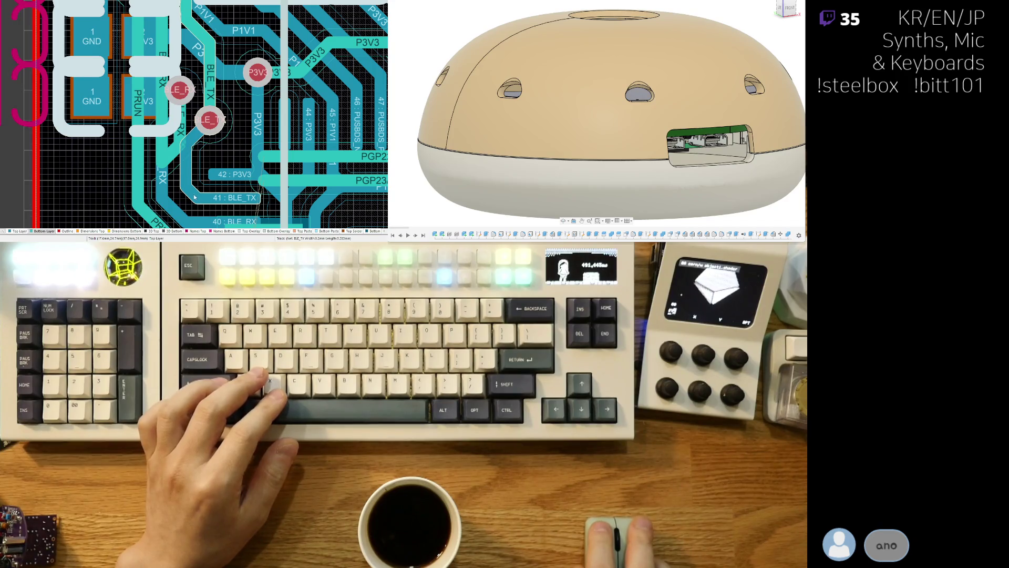
pyautogui.moveTo(193, 198); pyautogui.dragTo(273, 107)
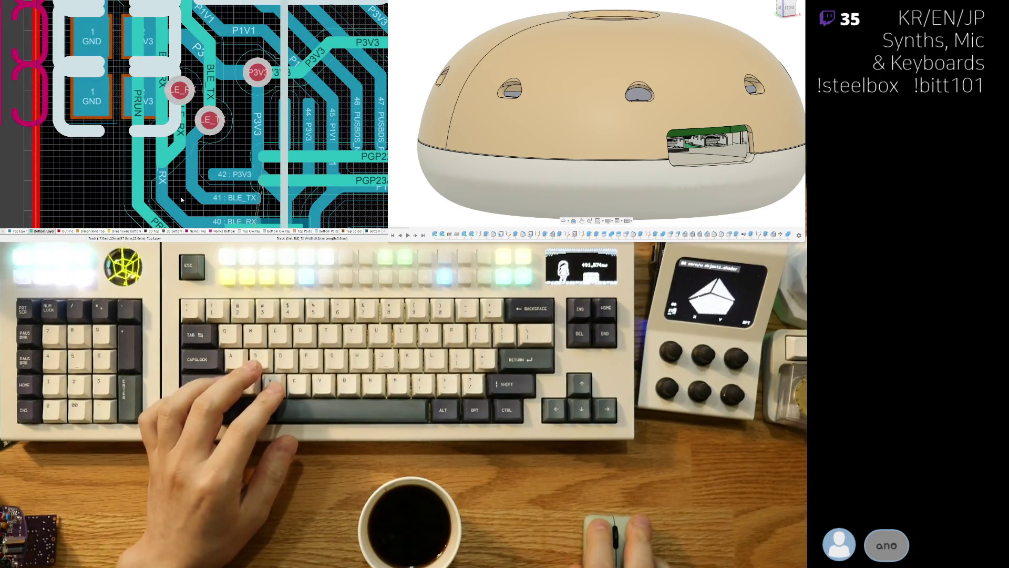
pyautogui.moveTo(273, 107); pyautogui.dragTo(285, 30, button='right')
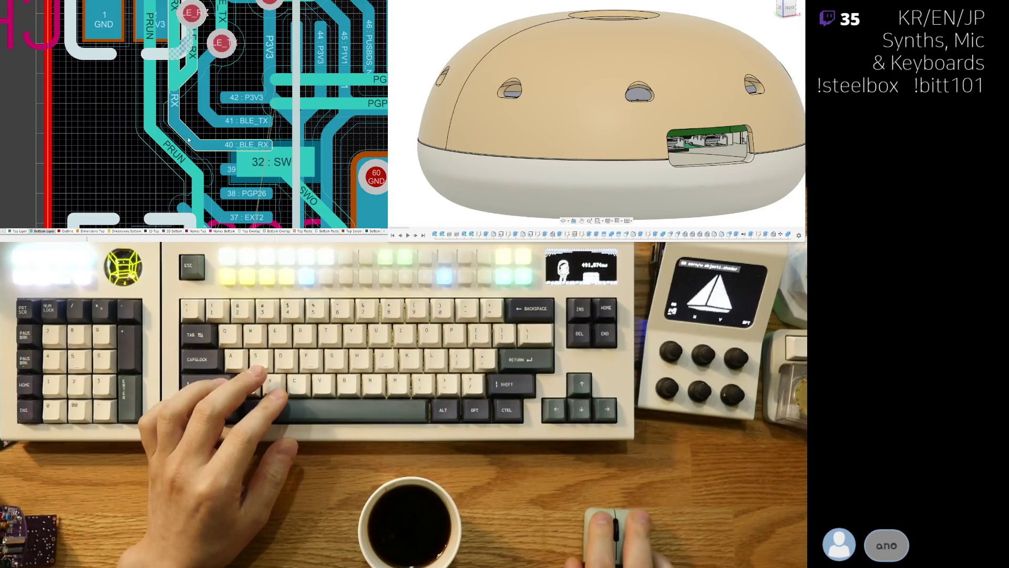
pyautogui.moveTo(193, 134); pyautogui.dragTo(198, 133)
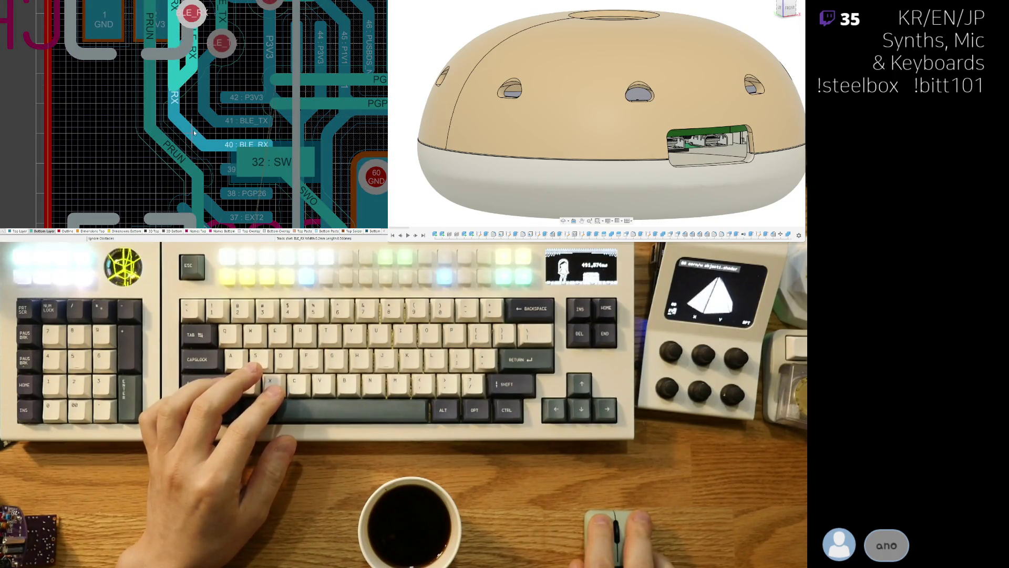
pyautogui.rightClick(192, 108)
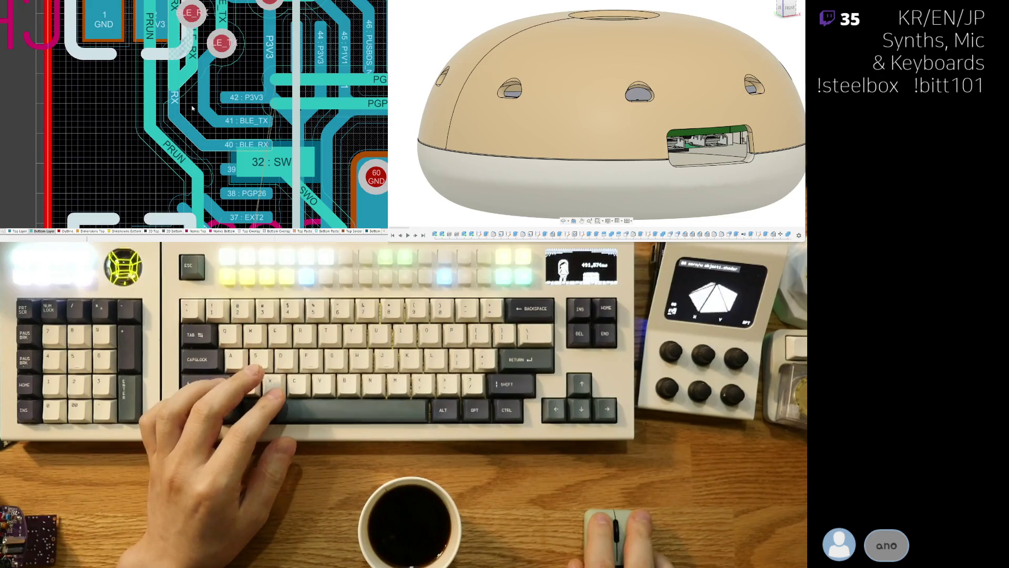
# Step: Reshape the BLE_RX track segments near its pad, sliding them right
pyautogui.scroll(3, 193, 108)
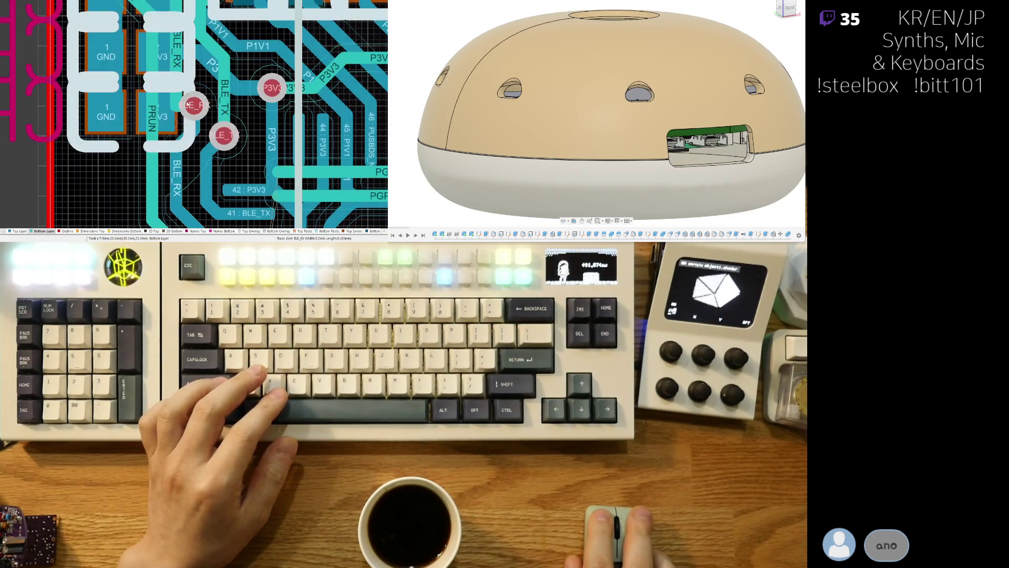
pyautogui.click(187, 106)
pyautogui.moveTo(152, 88)
pyautogui.mouseDown()
pyautogui.moveTo(190, 80)
pyautogui.moveTo(173, 87)
pyautogui.mouseUp()
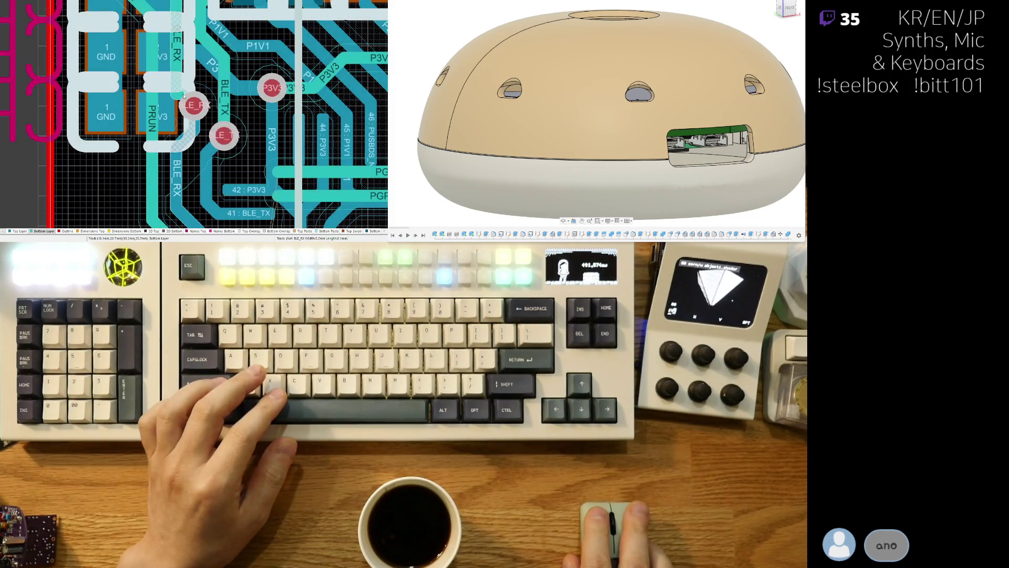
pyautogui.click(176, 93)
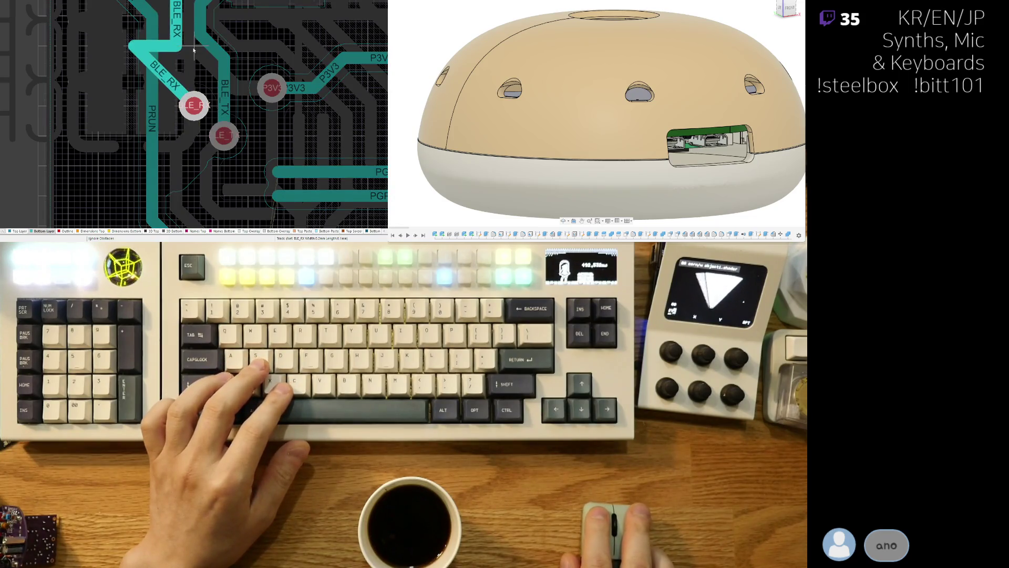
pyautogui.moveTo(182, 90); pyautogui.dragTo(194, 69)
pyautogui.moveTo(199, 112); pyautogui.dragTo(190, 152, button='right')
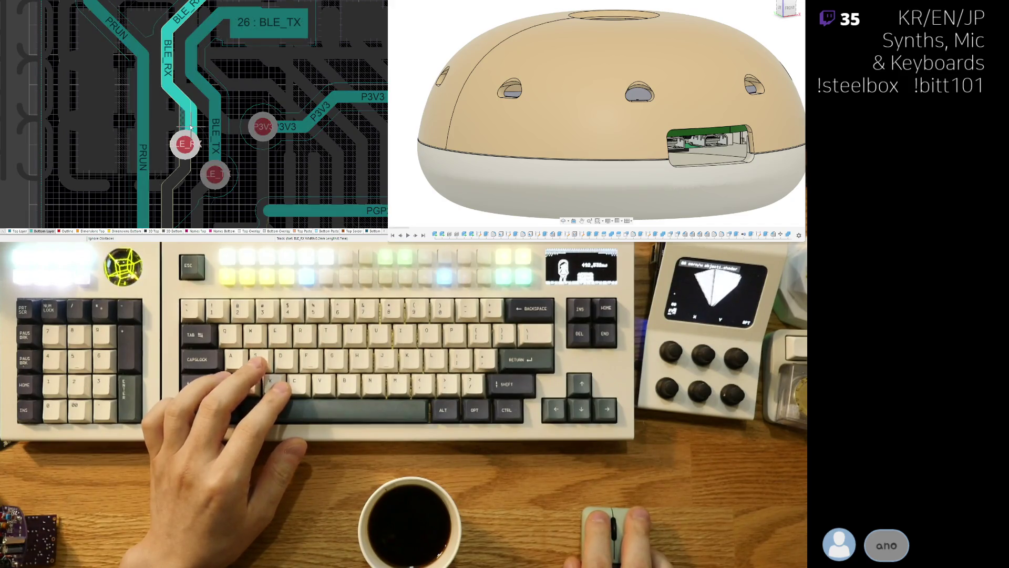
# Step: On the Bottom Layer, move the BLE_TX via slightly lower
pyautogui.click(43, 232)
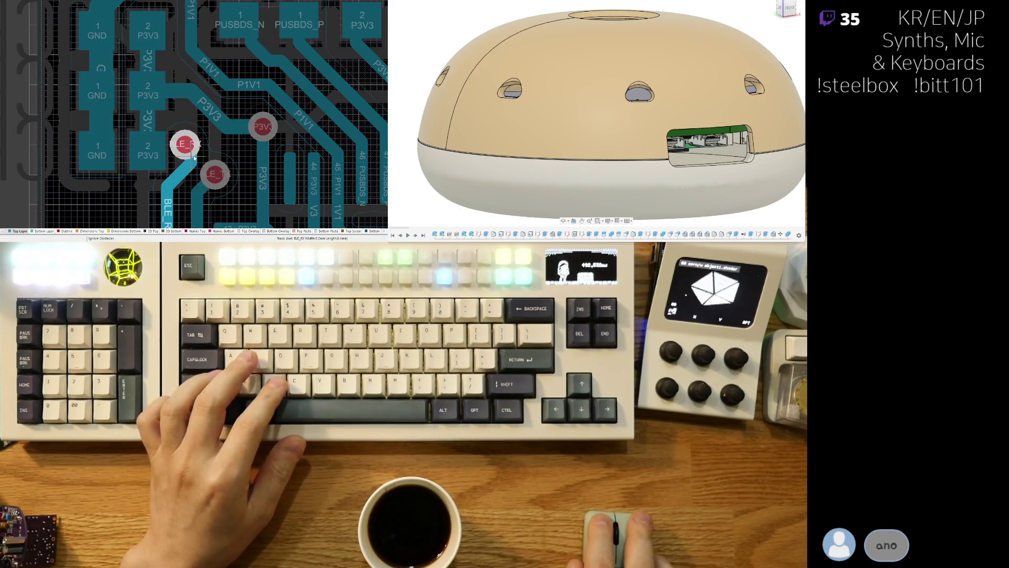
pyautogui.click(213, 164)
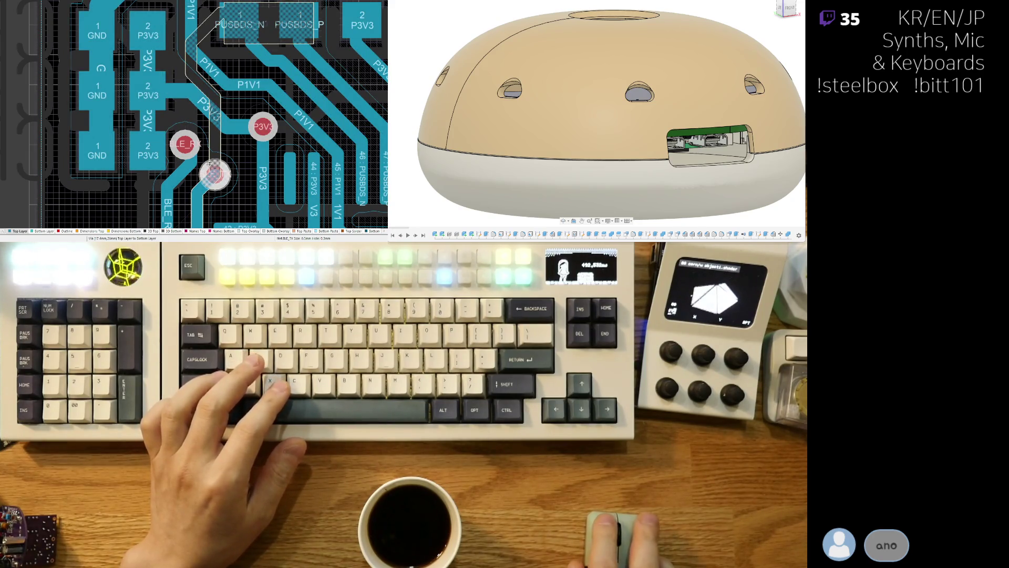
pyautogui.moveTo(209, 164); pyautogui.dragTo(209, 171)
pyautogui.click(242, 109)
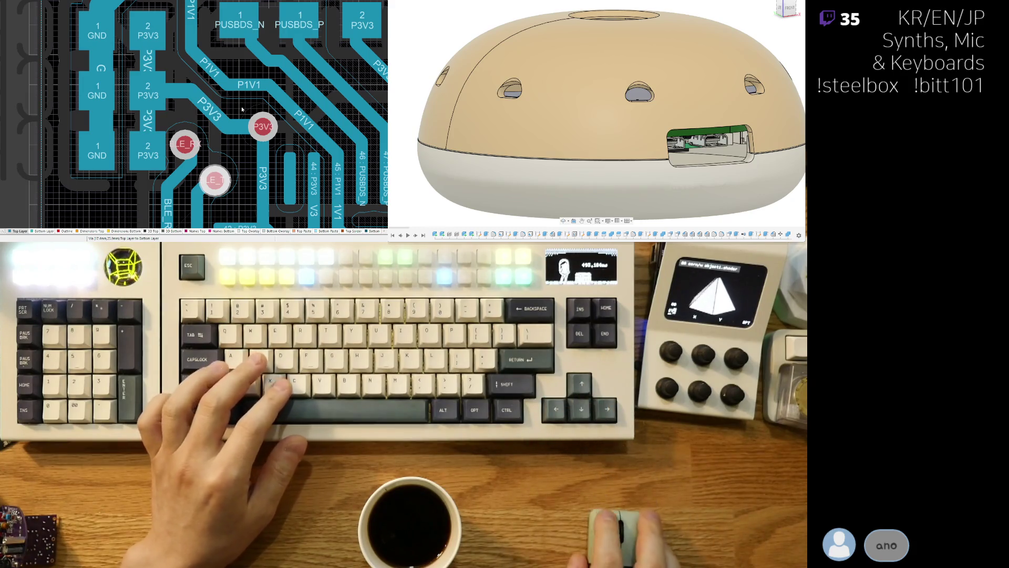
pyautogui.scroll(-3, 199, 127)
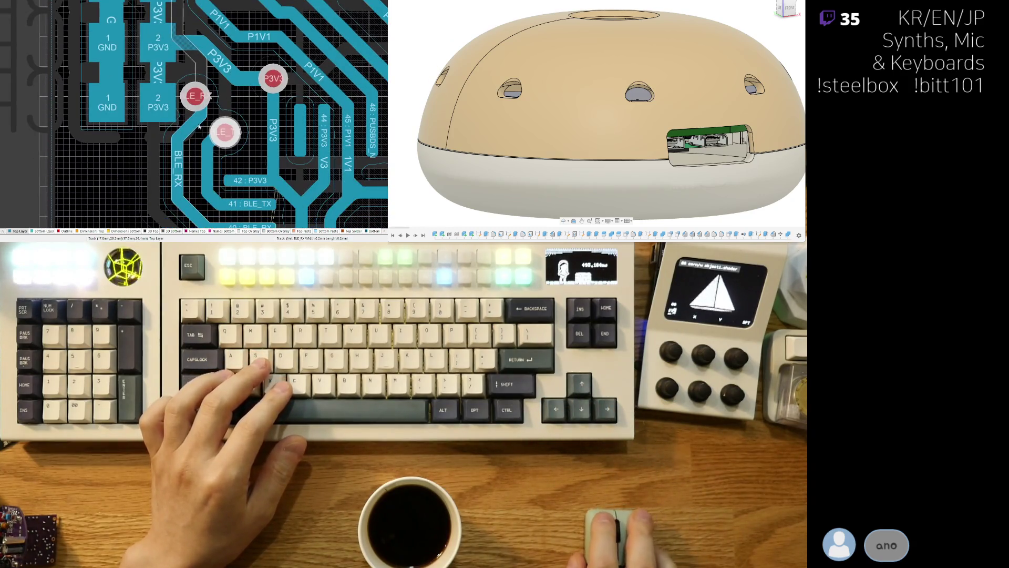
# Step: Route the BLE_TX track upward from its lowered via
pyautogui.click(193, 128)
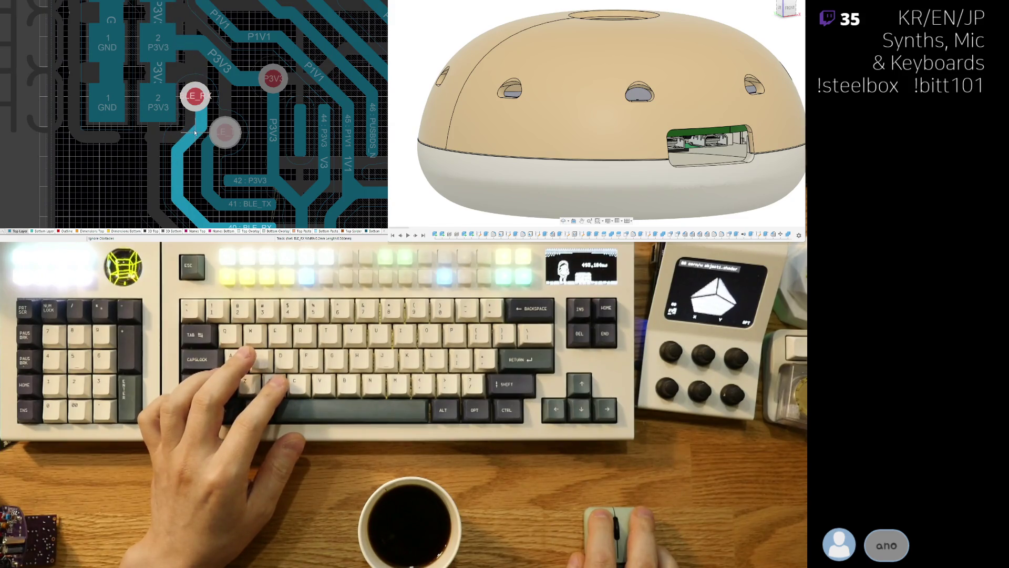
pyautogui.click(224, 135)
pyautogui.click(215, 147)
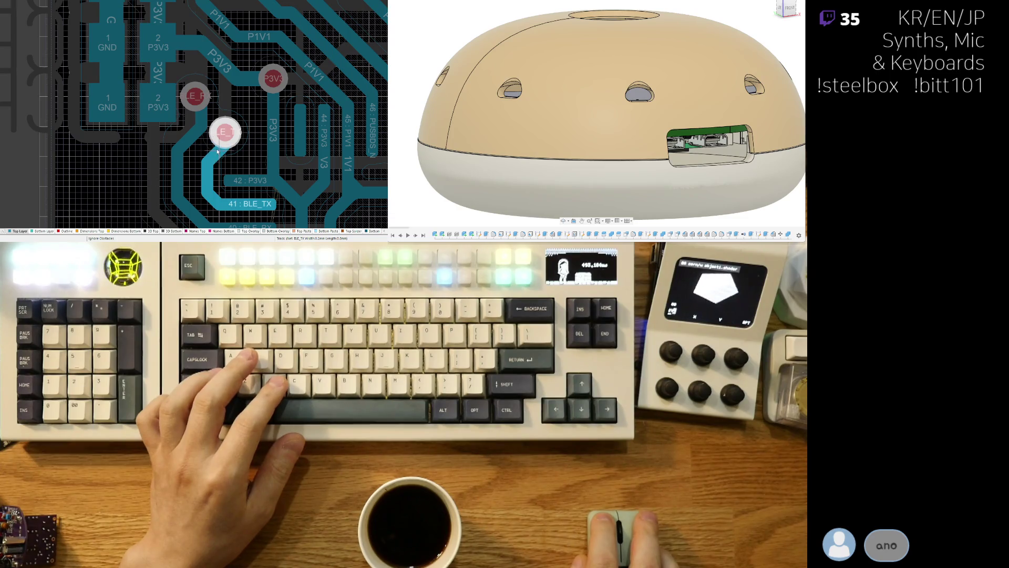
pyautogui.rightClick(214, 152)
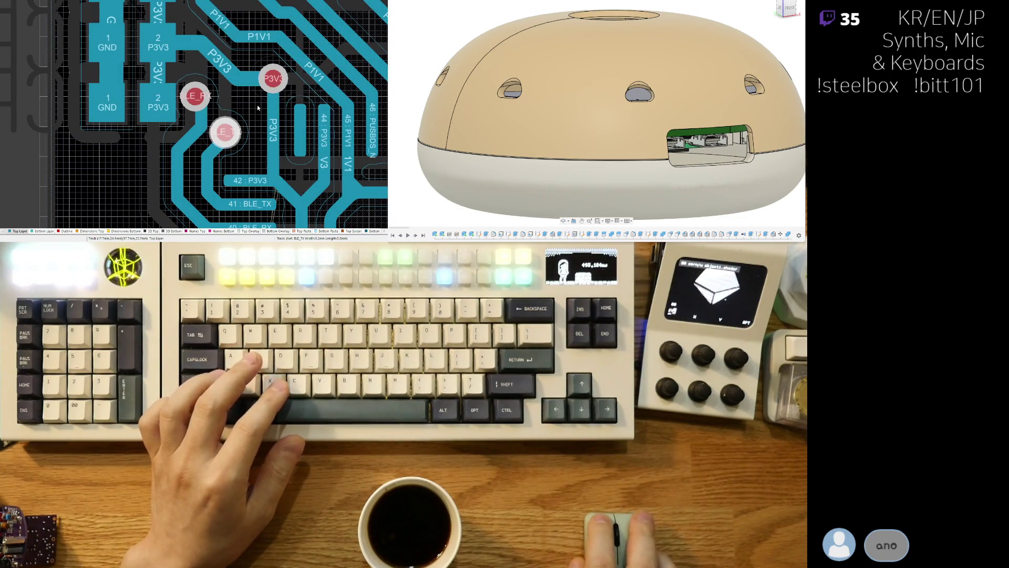
pyautogui.click(177, 180)
pyautogui.rightClick(178, 179)
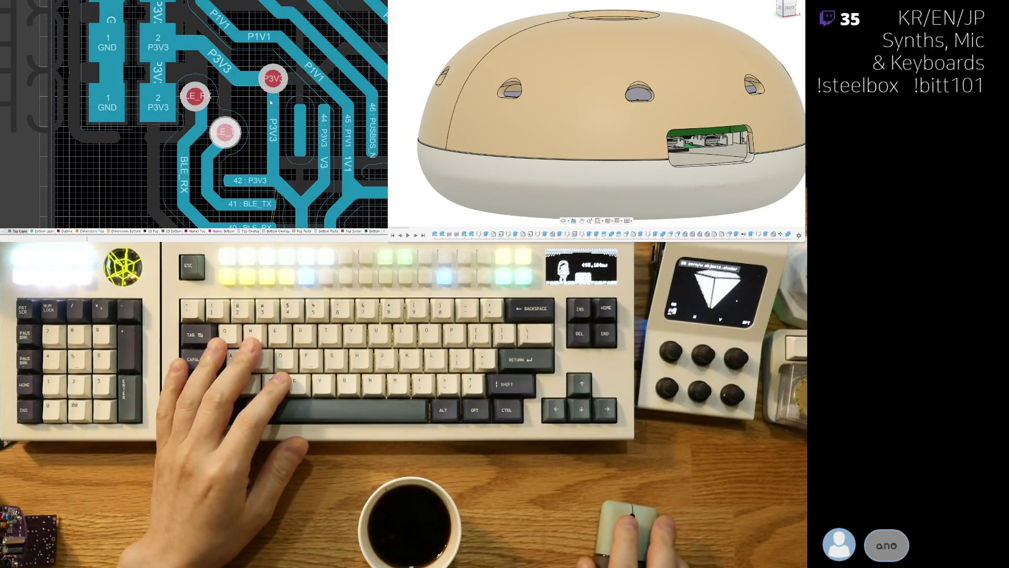
pyautogui.scroll(-2, 271, 102)
pyautogui.scroll(2, 203, 123)
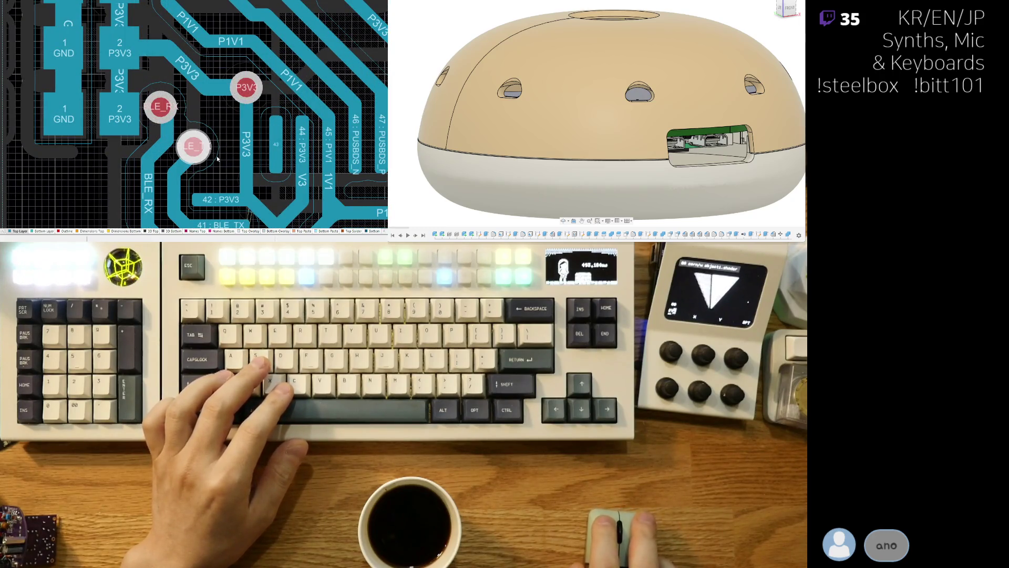
pyautogui.click(195, 143)
# Step: Switch layers, extend the BLE_TX track upward, and shift the BLE_RX via right
pyautogui.press('b')
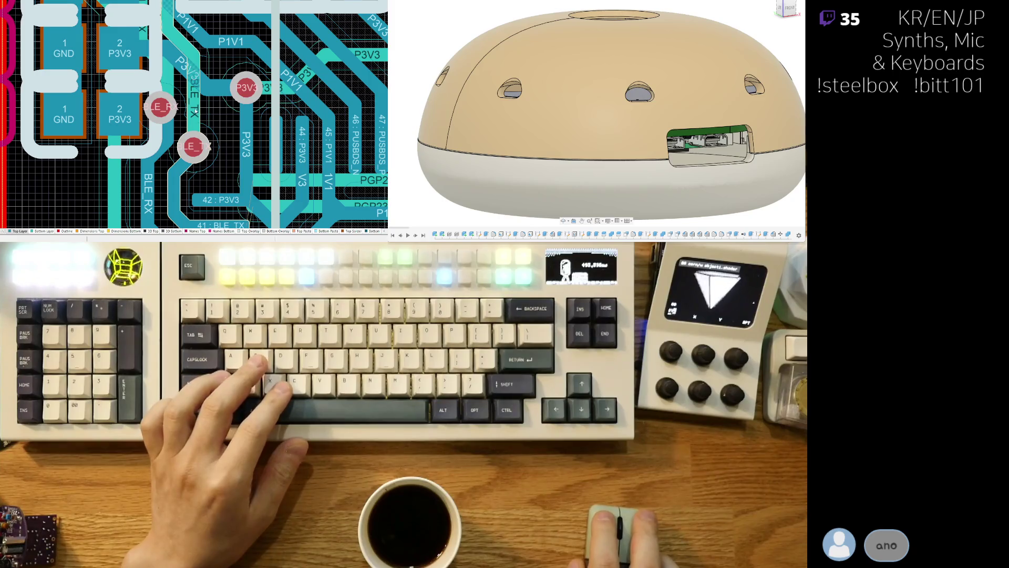
pyautogui.click(198, 111)
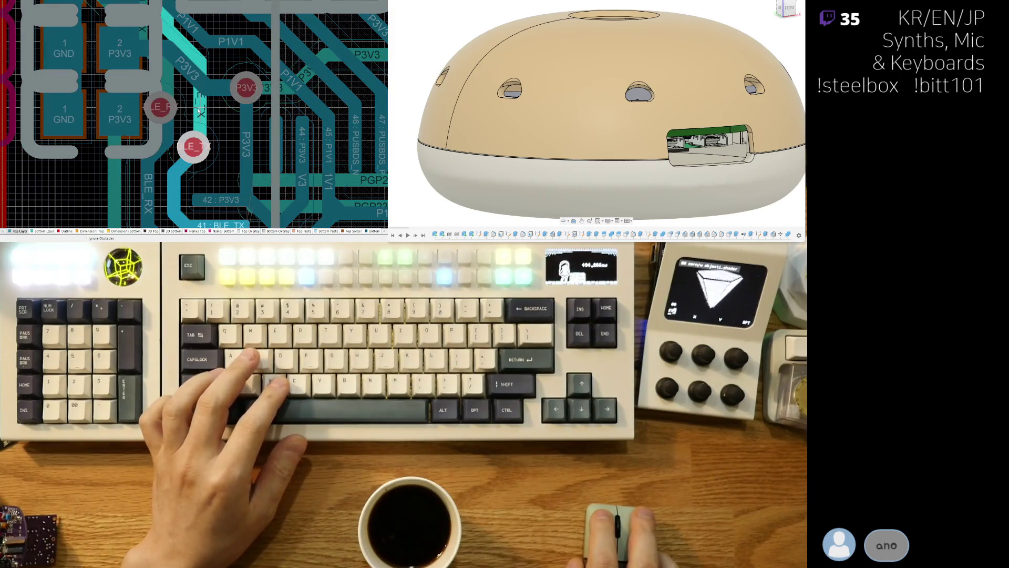
pyautogui.press('Escape')
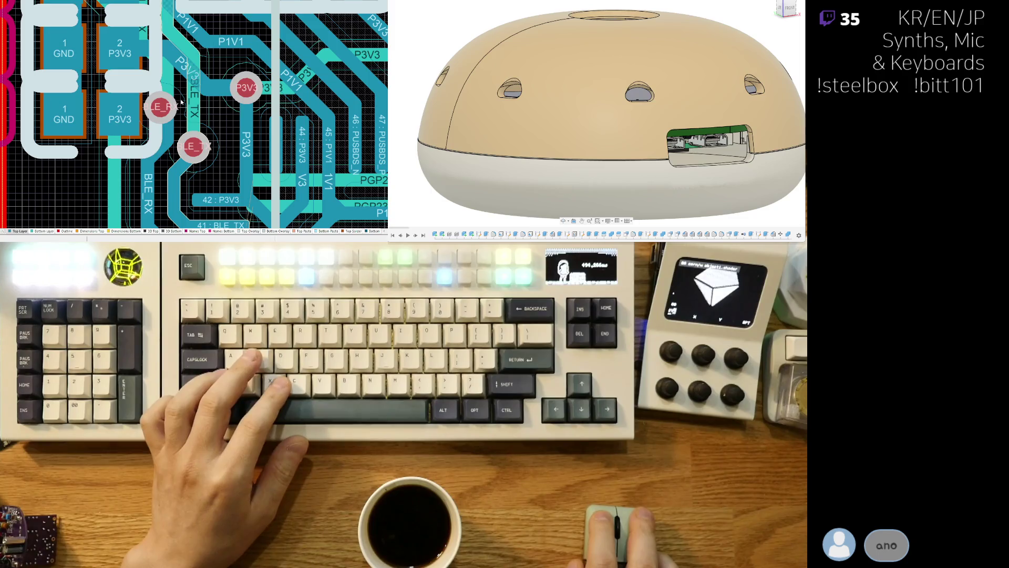
pyautogui.click(202, 113)
pyautogui.press('Escape')
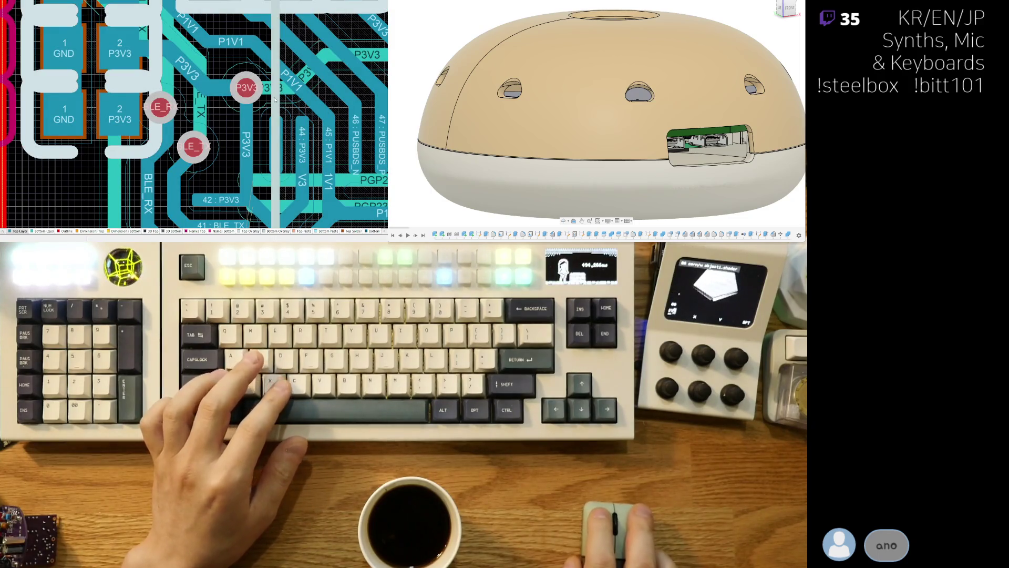
pyautogui.moveTo(160, 108); pyautogui.dragTo(176, 110)
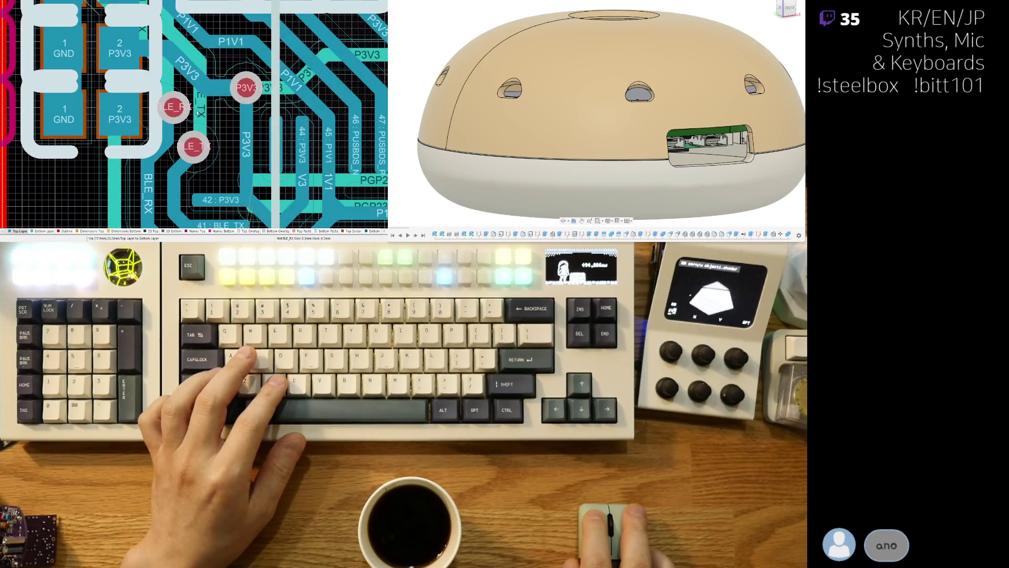
pyautogui.moveTo(242, 108)
pyautogui.mouseDown()
pyautogui.moveTo(207, 120)
pyautogui.moveTo(200, 150)
pyautogui.mouseUp()
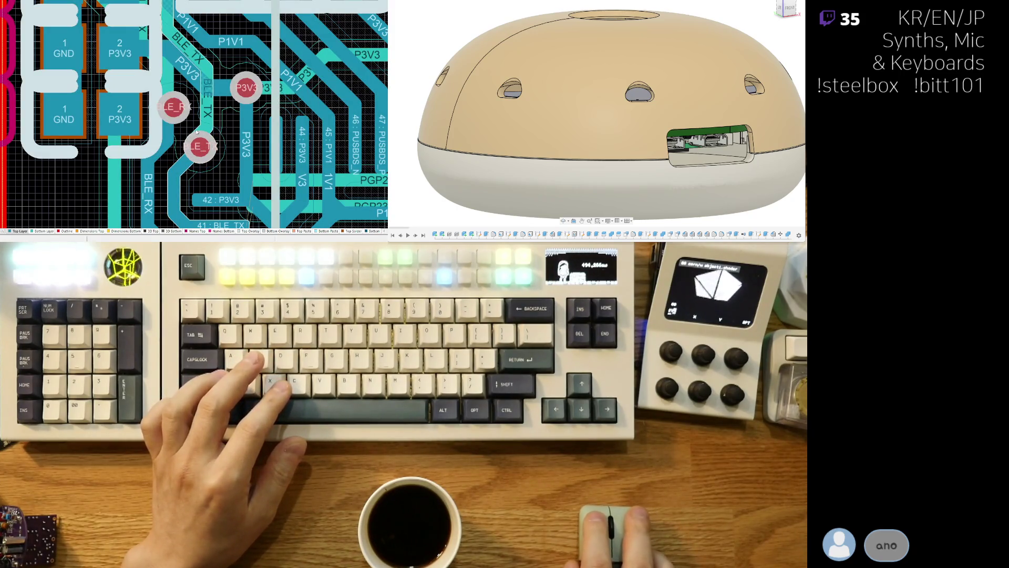
# Step: Undo a stray BLE_TX segment deletion and move the BLE_TX via up slightly
pyautogui.click(200, 142)
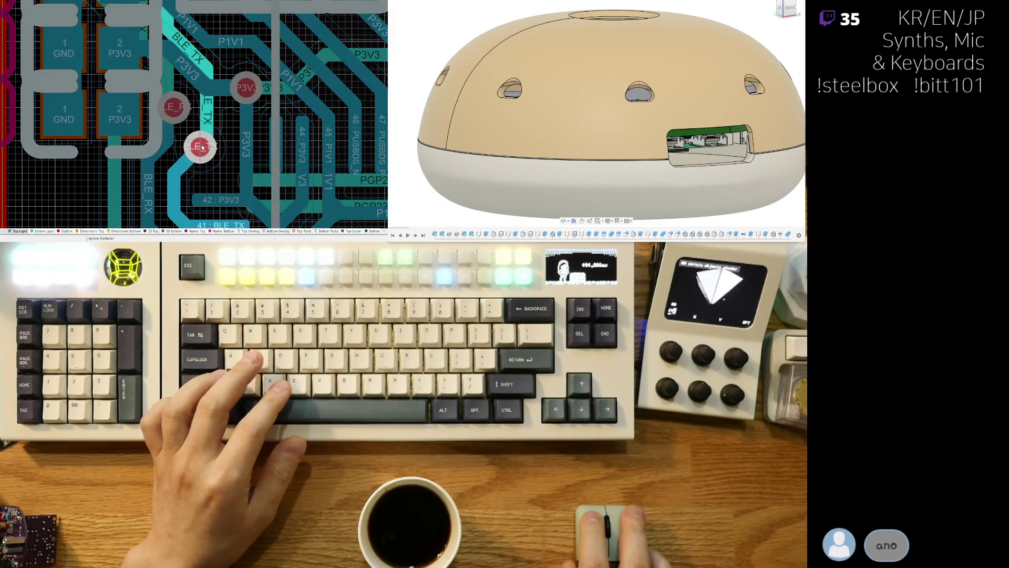
pyautogui.hotkey('ctrl', 'z')
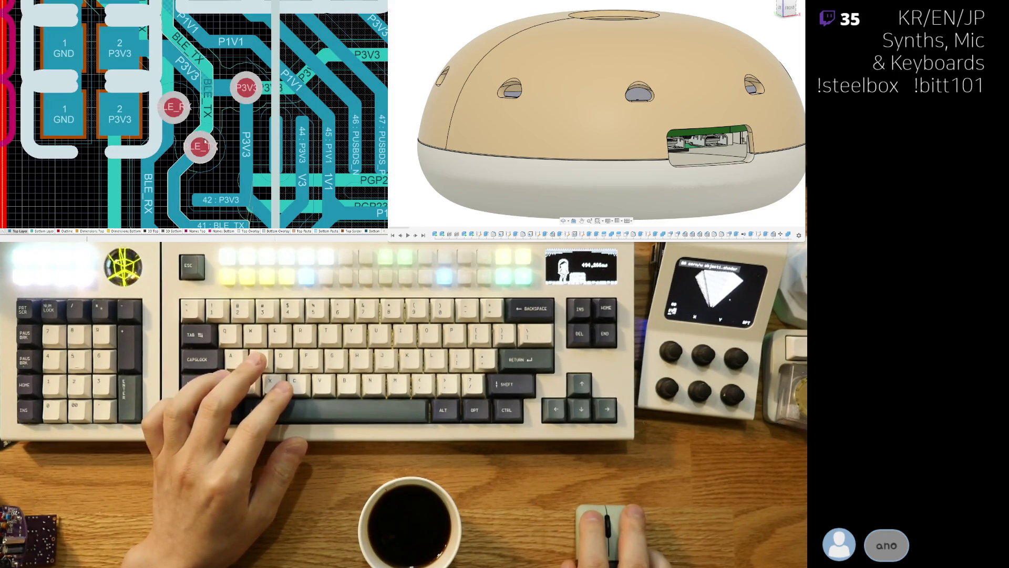
pyautogui.click(199, 143)
pyautogui.rightClick(210, 160)
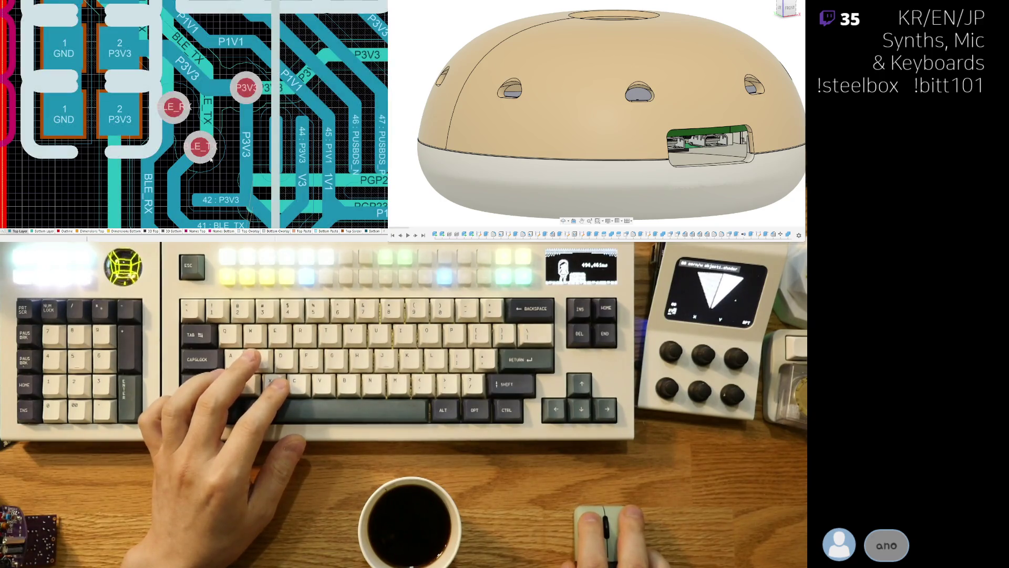
pyautogui.click(203, 152)
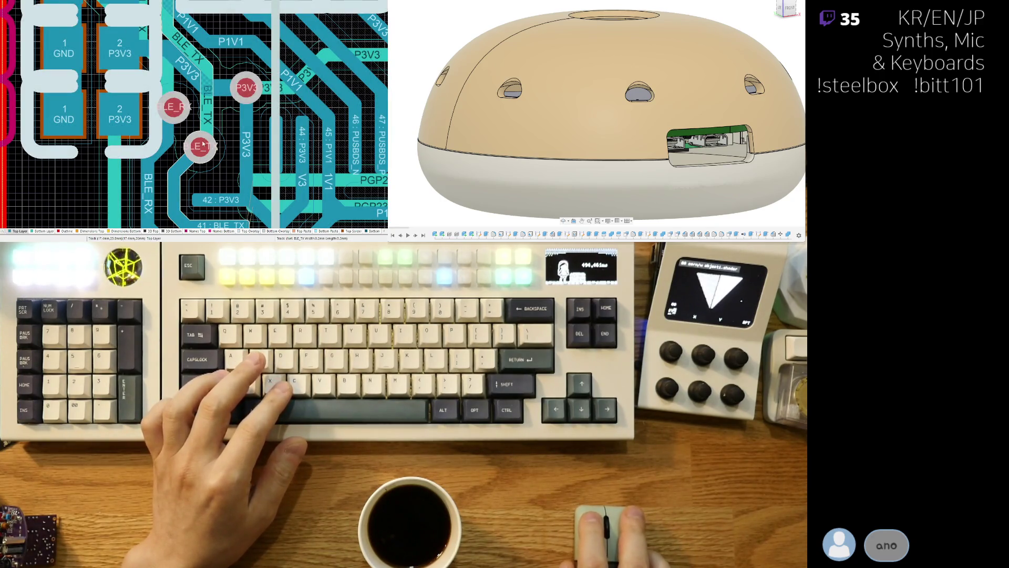
pyautogui.moveTo(204, 149); pyautogui.dragTo(203, 141)
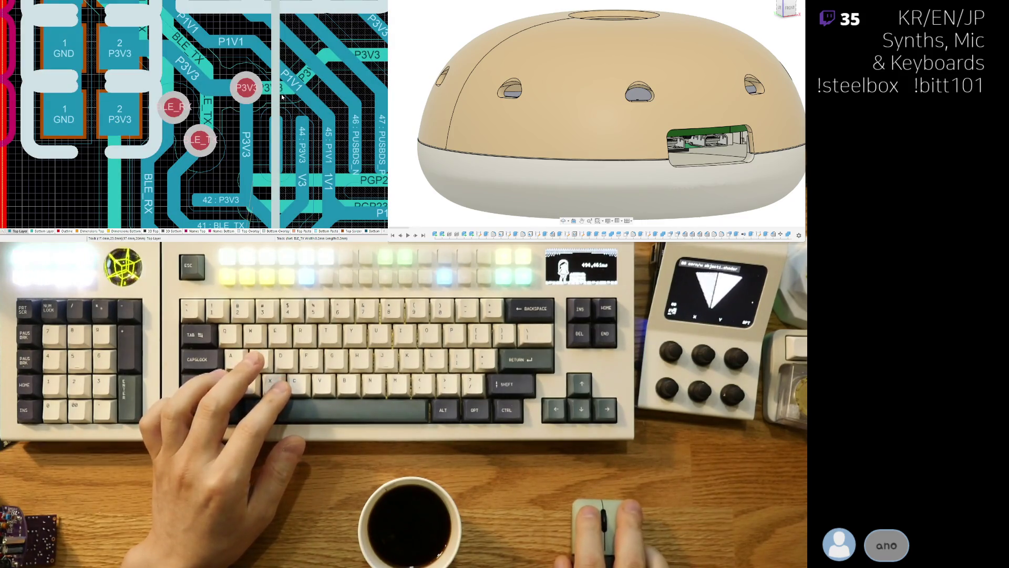
# Step: Slide the BLE_RX track right and reshape BLE_TX near its via
pyautogui.moveTo(167, 86); pyautogui.dragTo(181, 94)
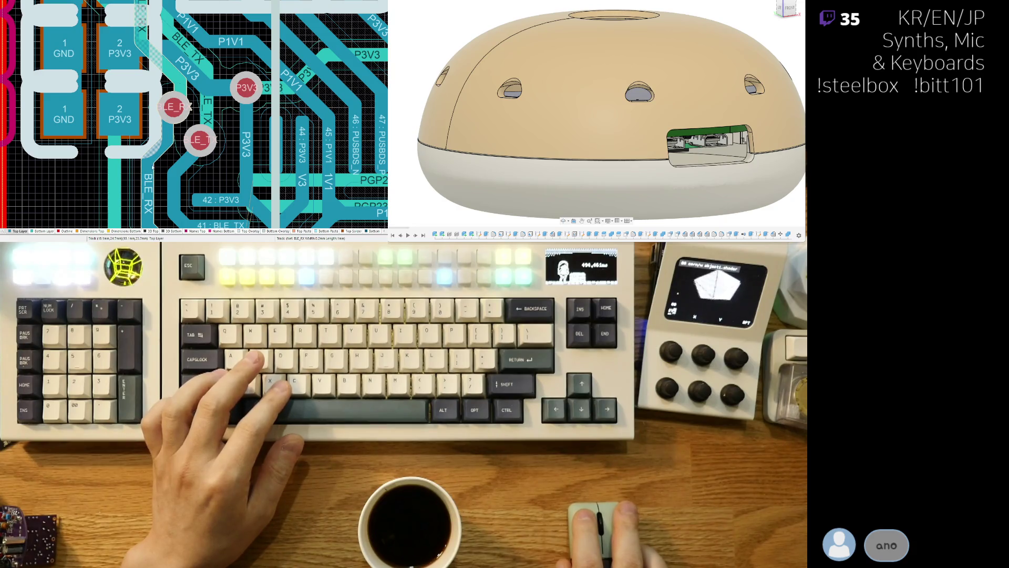
pyautogui.moveTo(164, 152); pyautogui.dragTo(188, 170)
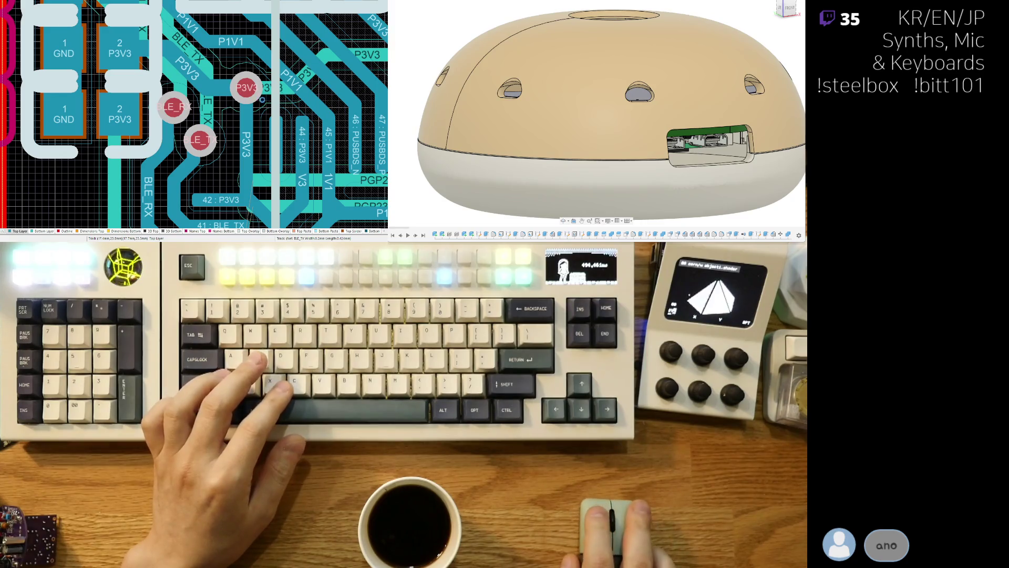
pyautogui.keyDown('ctrl'); pyautogui.scroll(-3, 252, 167); pyautogui.keyUp('ctrl')
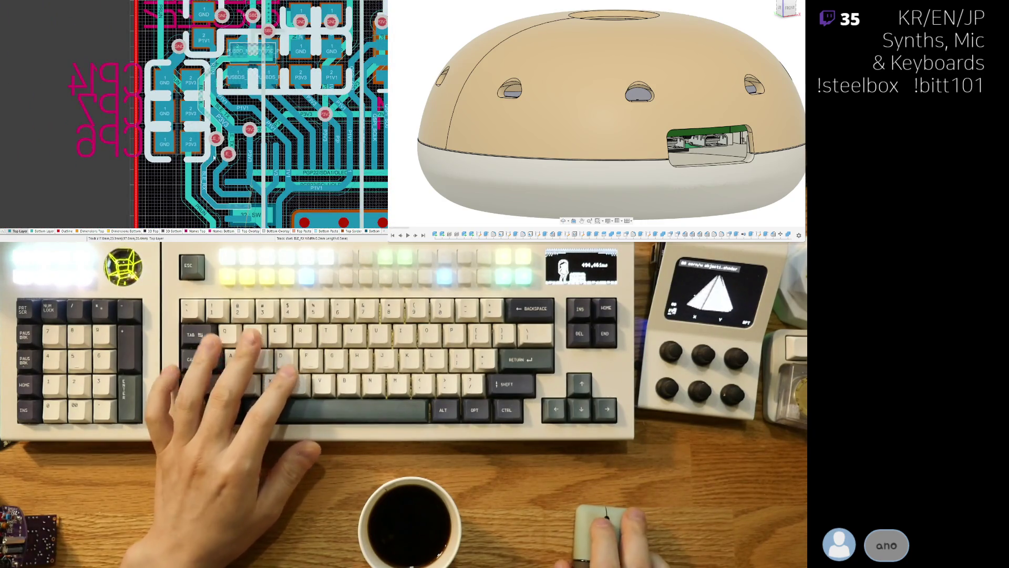
# Step: Highlight the PRUN net track and compare the board in 3D and 2D views
pyautogui.press('3')
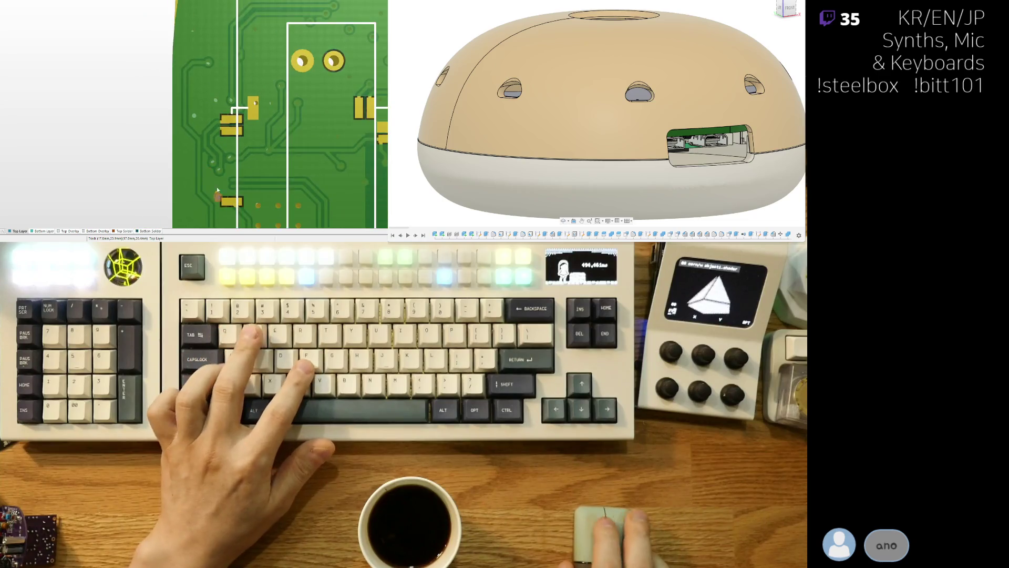
pyautogui.press('2')
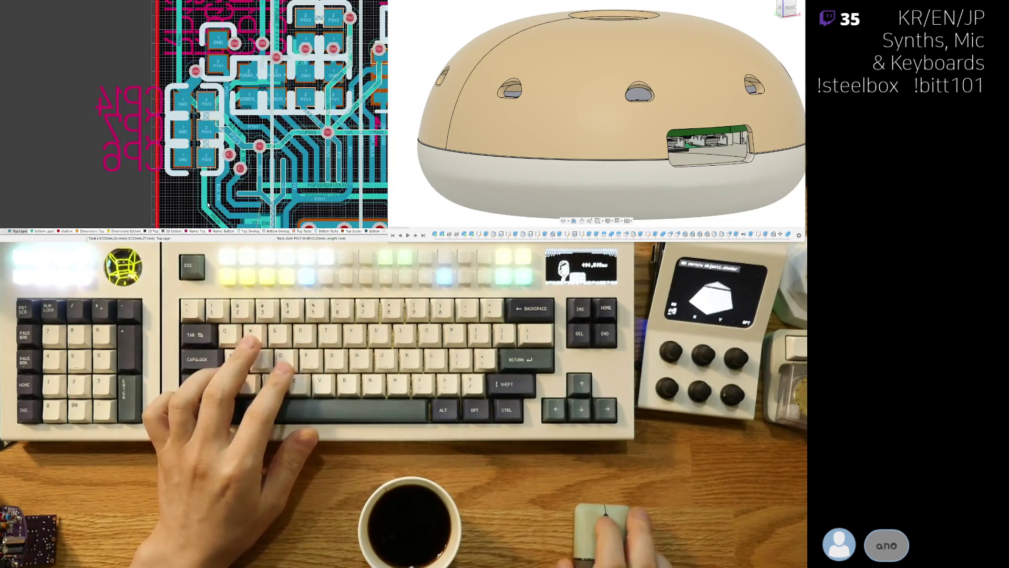
pyautogui.keyDown('ctrl'); pyautogui.click(197, 187); pyautogui.keyUp('ctrl')
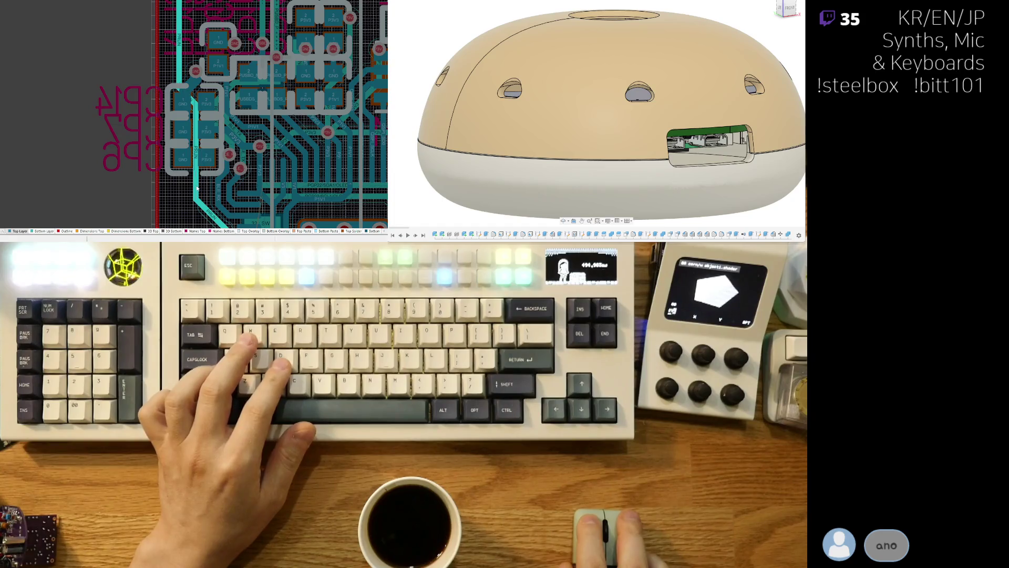
pyautogui.press('3')
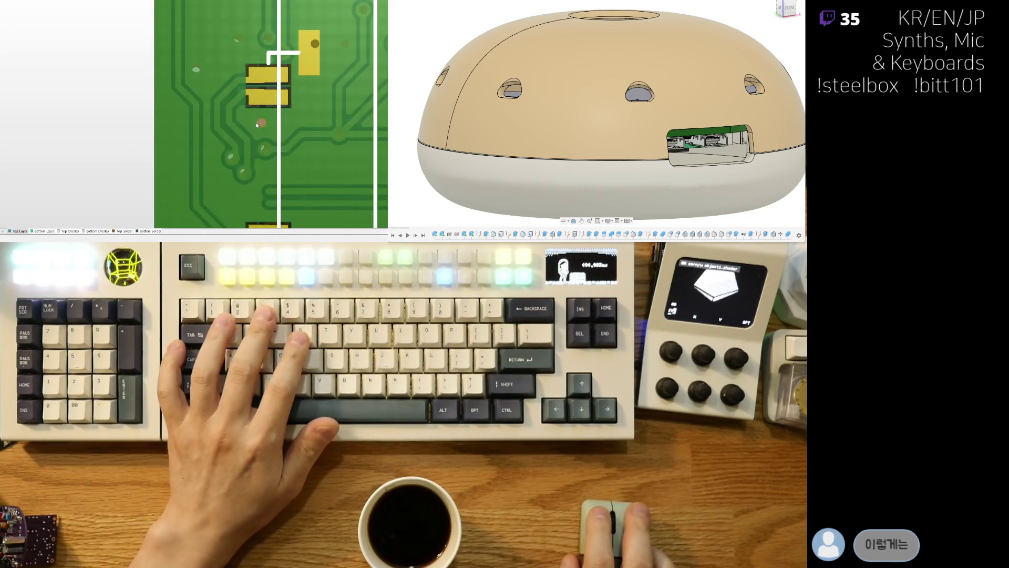
pyautogui.keyDown('ctrl'); pyautogui.scroll(-4, 256, 122); pyautogui.keyUp('ctrl')
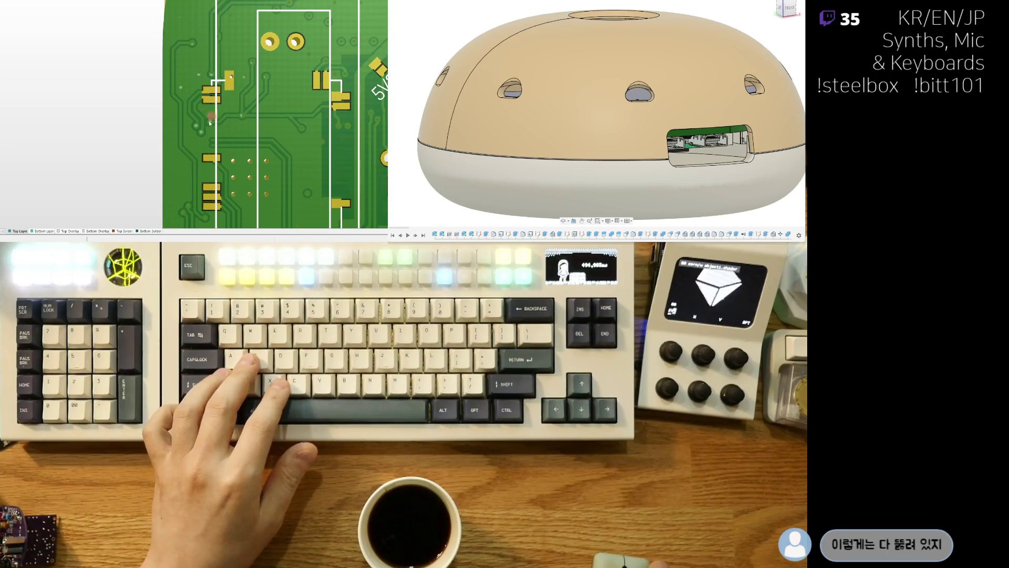
pyautogui.keyDown('ctrl'); pyautogui.scroll(4, 191, 144); pyautogui.keyUp('ctrl')
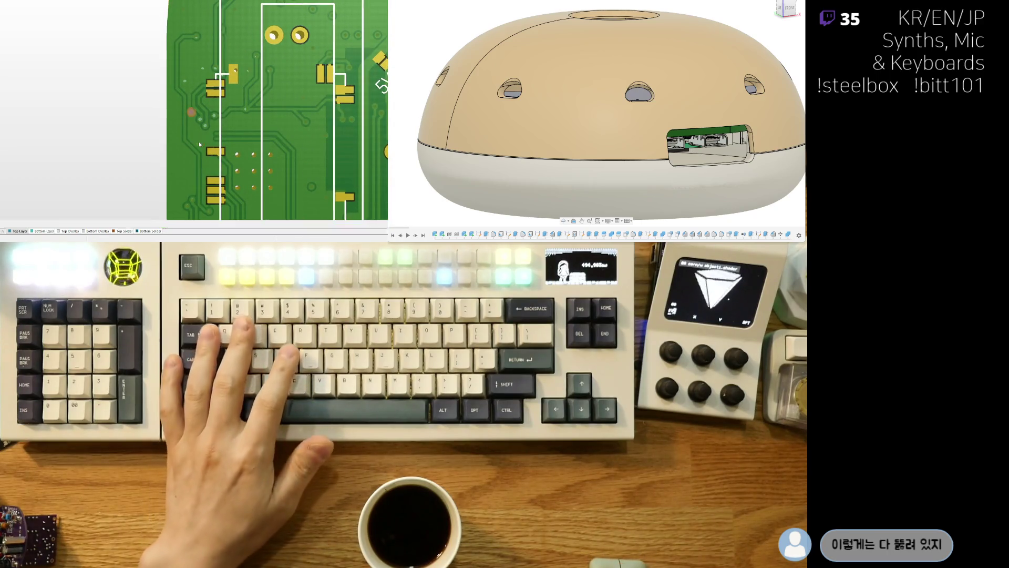
pyautogui.press('2')
pyautogui.keyDown('ctrl'); pyautogui.scroll(4, 161, 140); pyautogui.keyUp('ctrl')
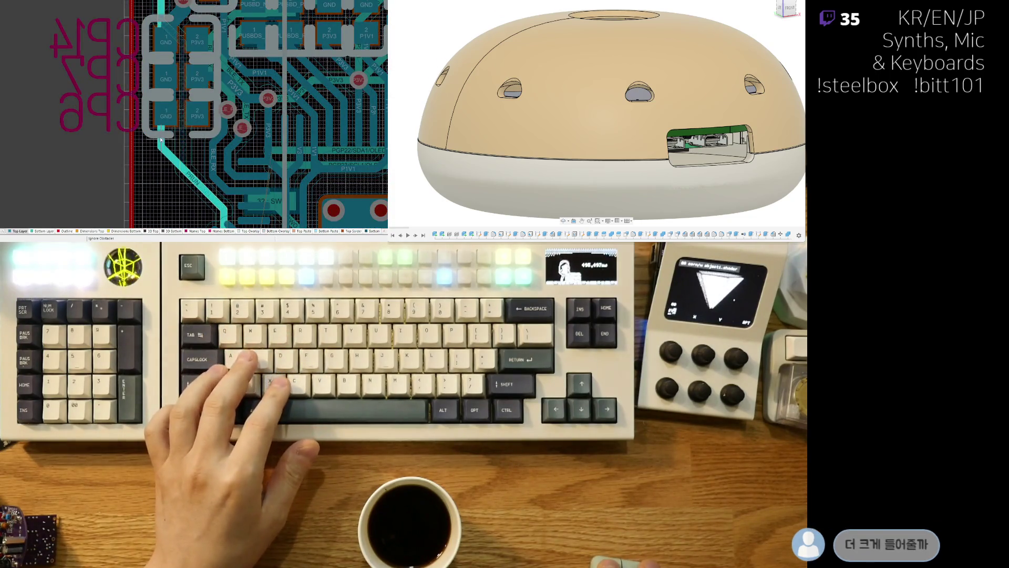
pyautogui.click(192, 160)
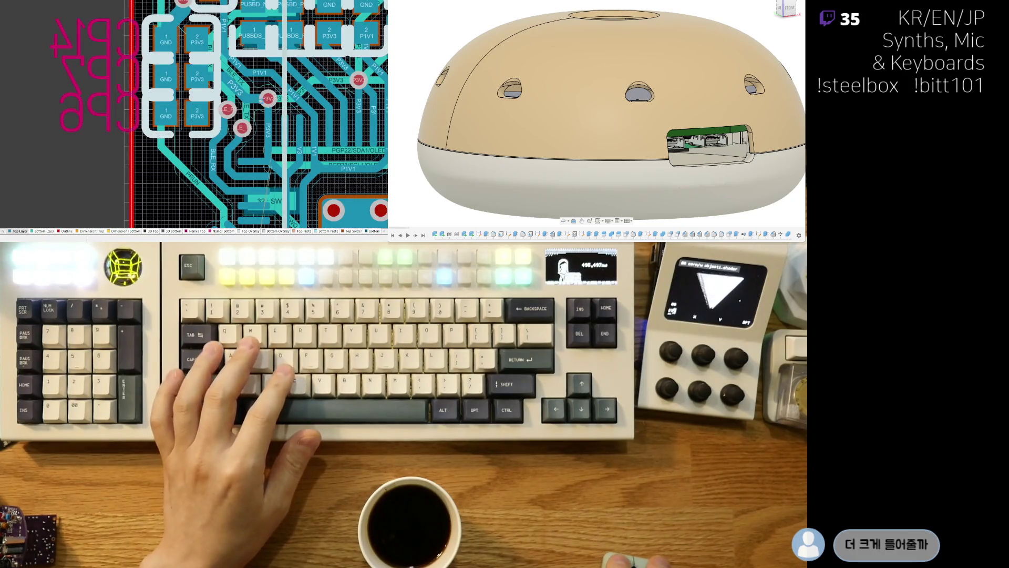
# Step: Drag the PRUN via lower with its track after a quick 3D check
pyautogui.click(196, 181)
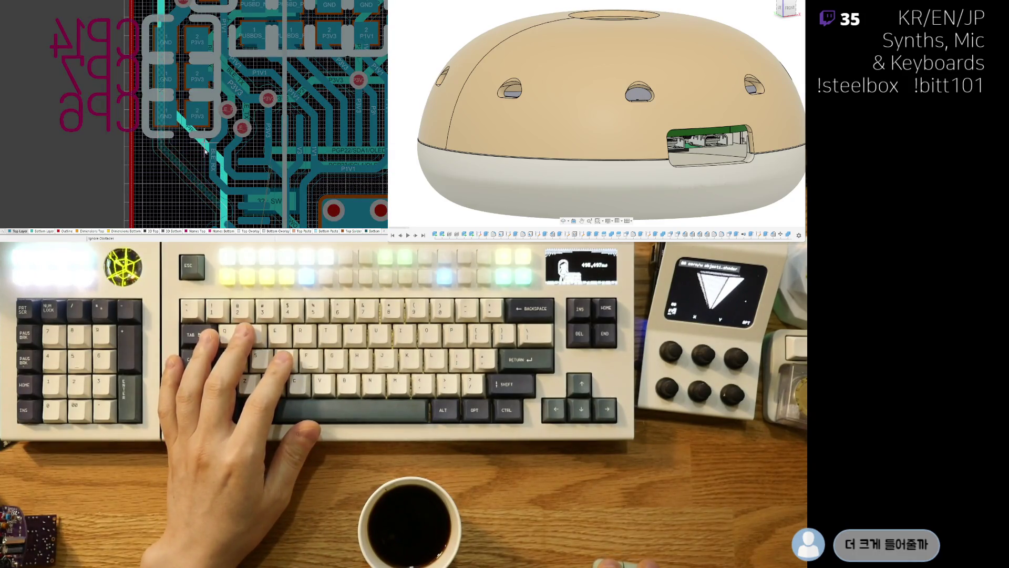
pyautogui.press('Escape')
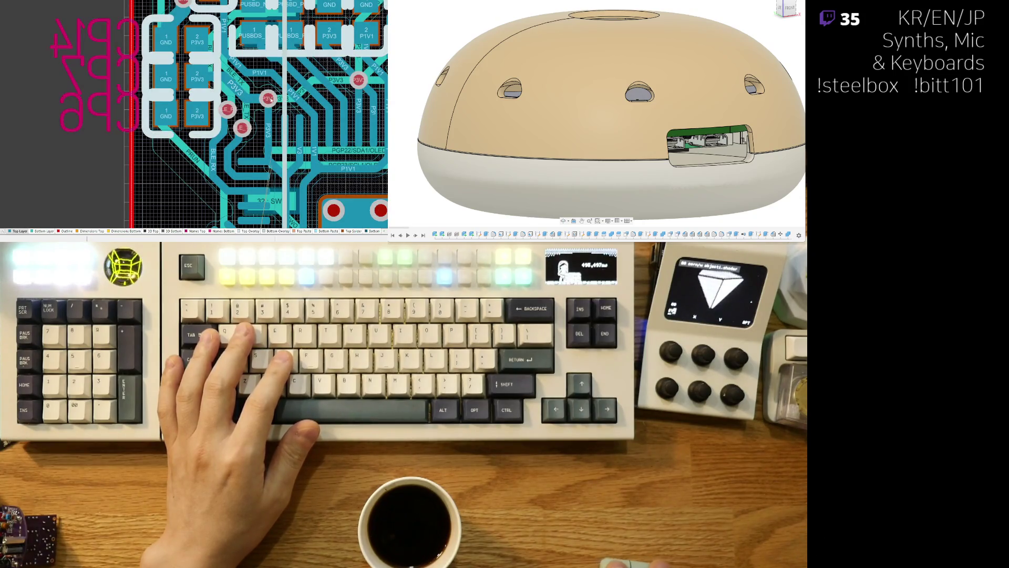
pyautogui.press('3')
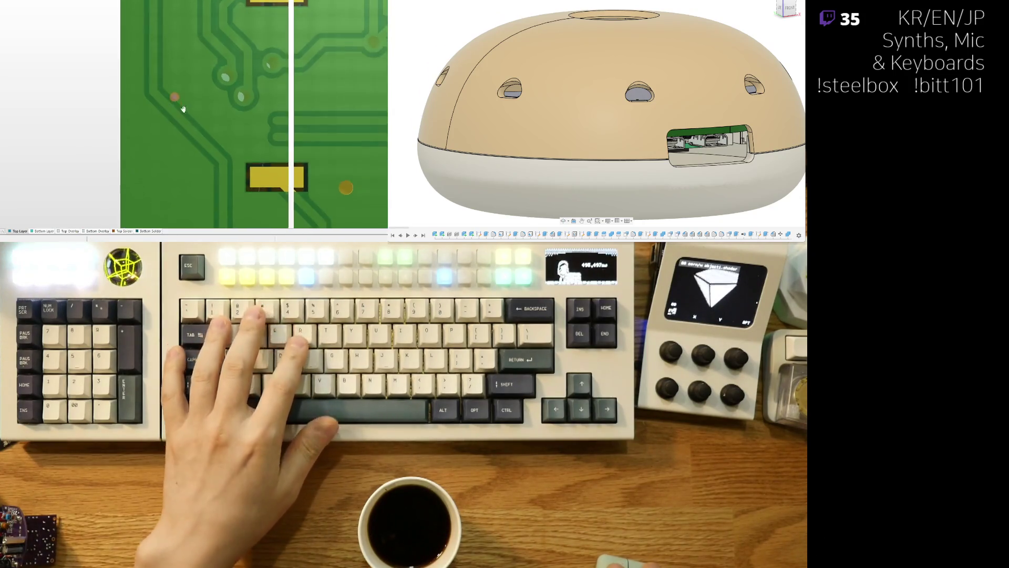
pyautogui.scroll(-2, 179, 121)
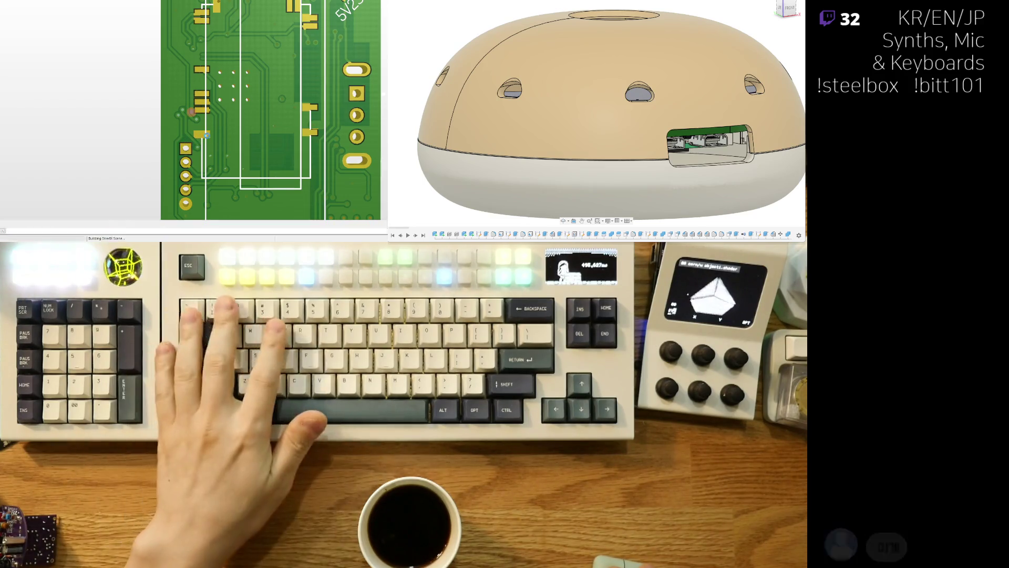
pyautogui.press('2')
pyautogui.moveTo(202, 100); pyautogui.dragTo(201, 121)
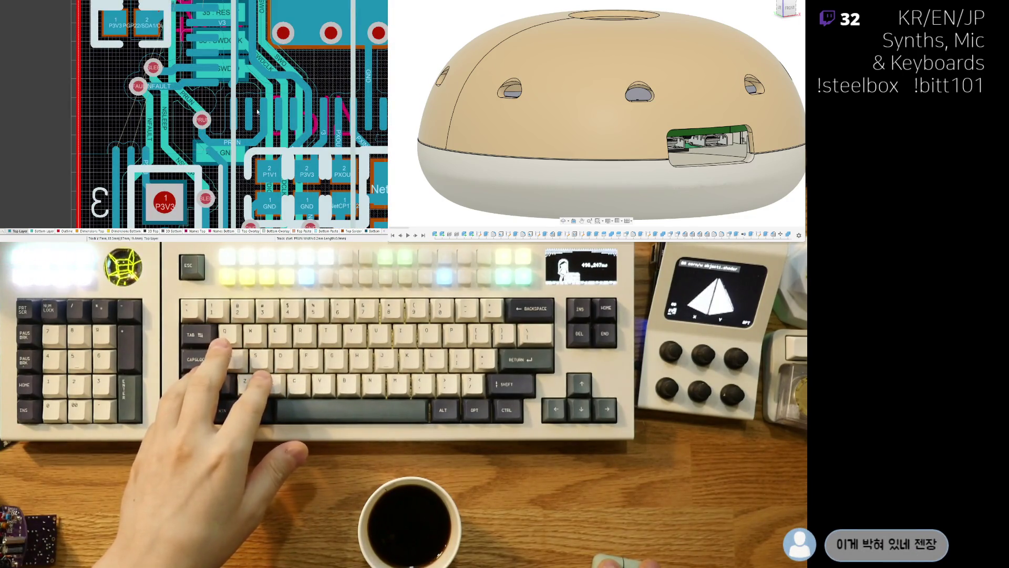
# Step: Reroute the diagonal PRUN trace from the NFAULT/NSLEEP junction into the moved via
pyautogui.press('3')
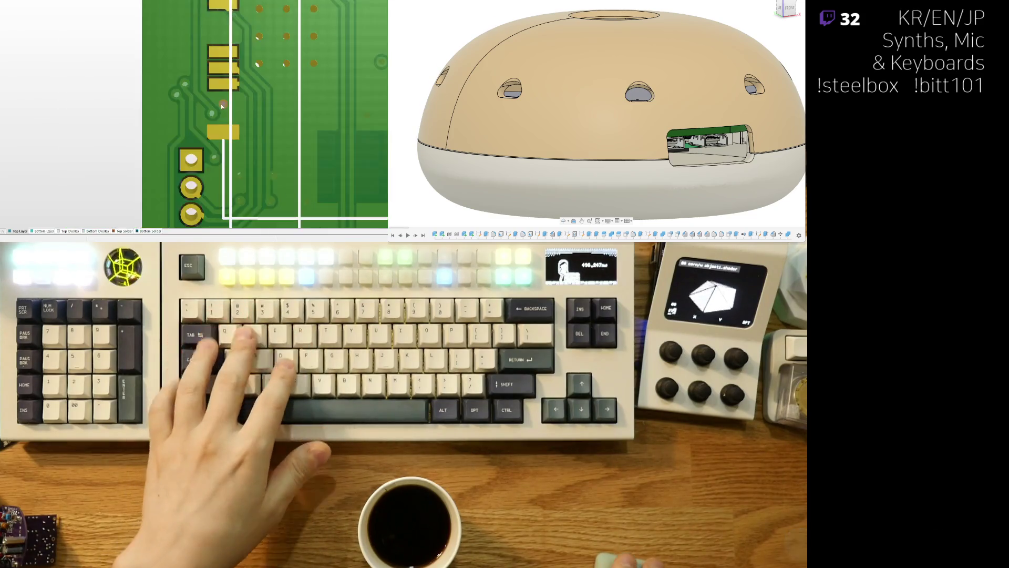
pyautogui.press('2')
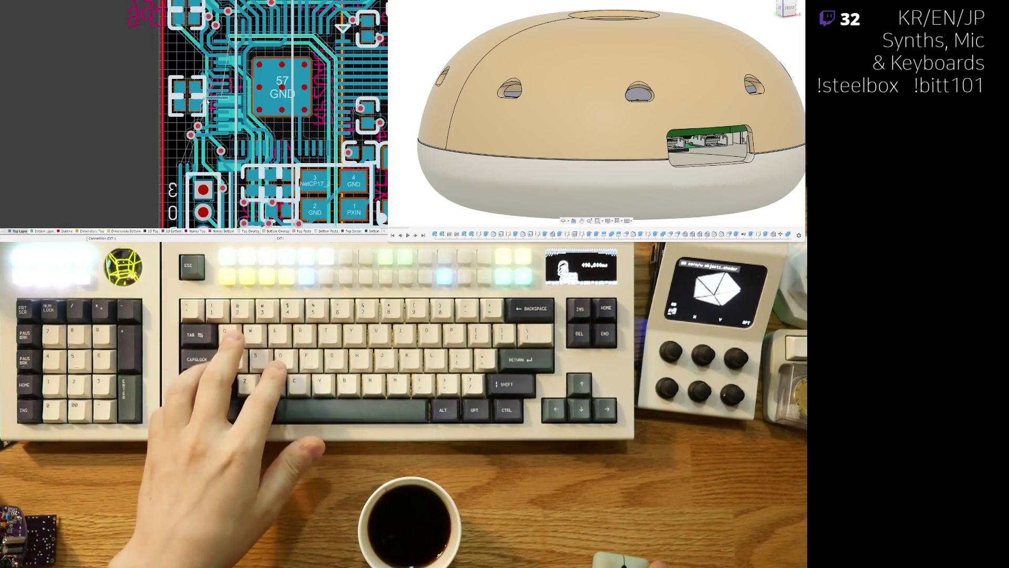
pyautogui.keyDown('ctrl'); pyautogui.scroll(3, 217, 63); pyautogui.keyUp('ctrl')
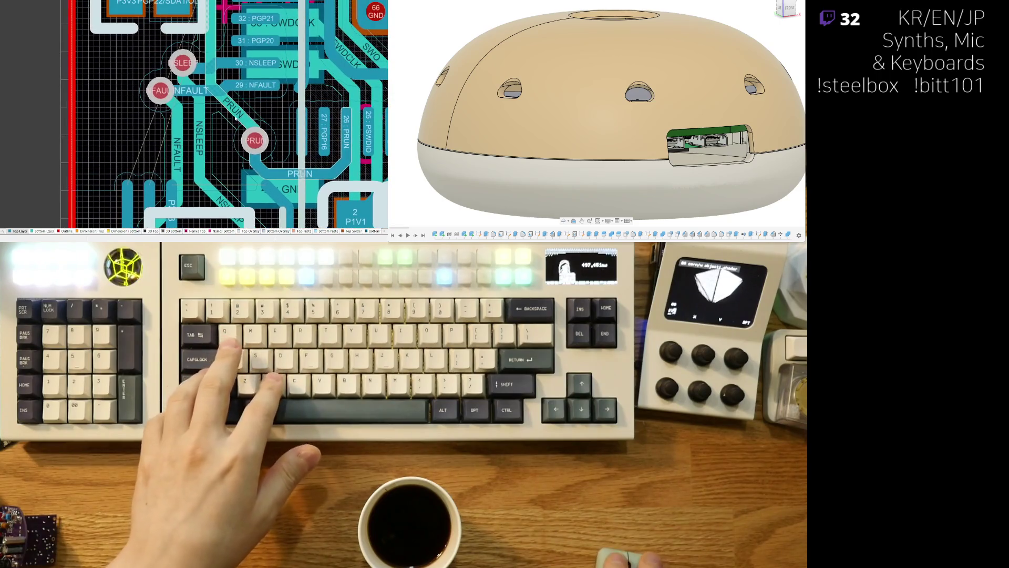
pyautogui.click(214, 111)
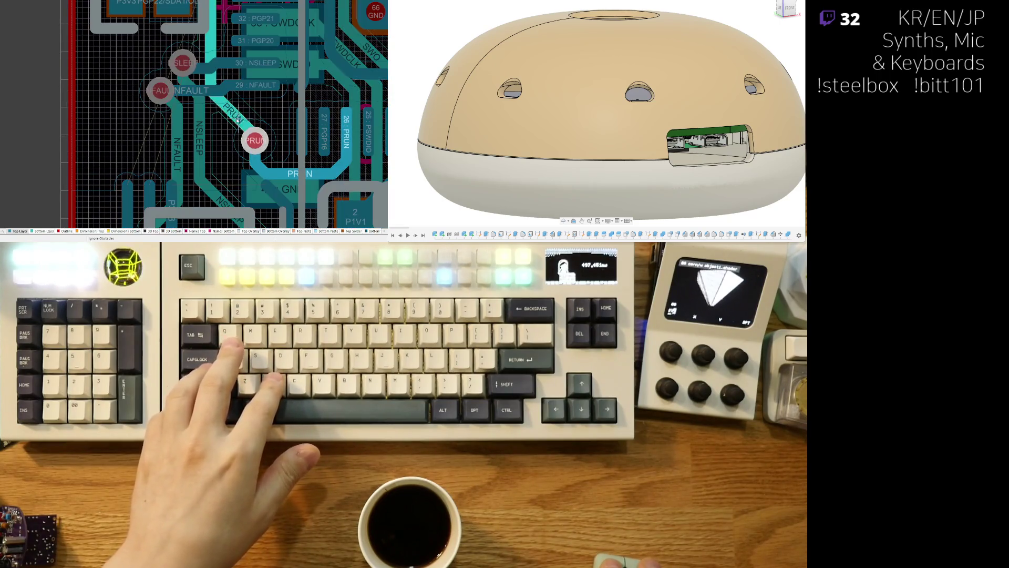
pyautogui.click(256, 143)
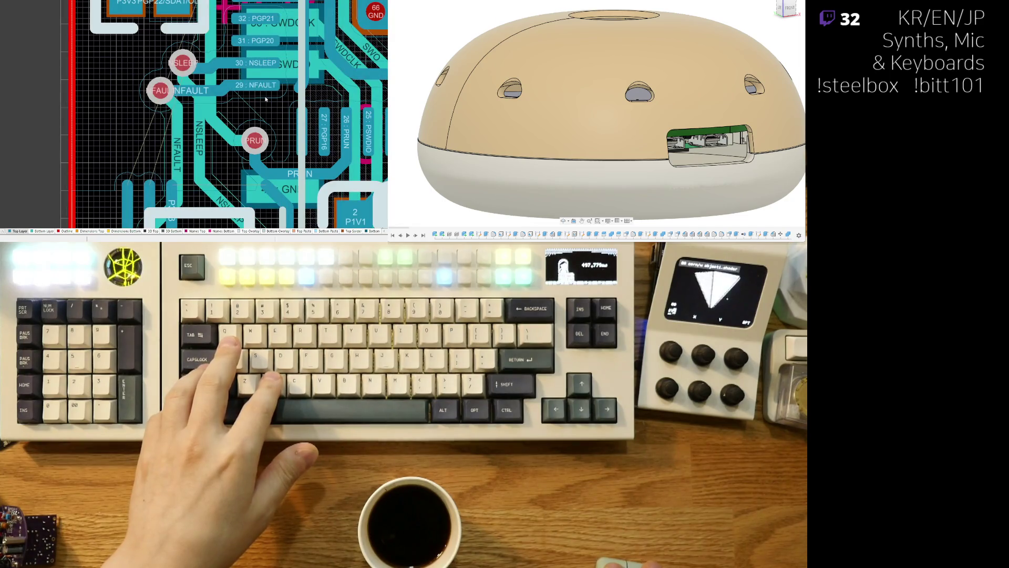
# Step: Shift the PRUN via, NFAULT track segment and NFAULT via to the left
pyautogui.moveTo(264, 145); pyautogui.dragTo(235, 146)
pyautogui.moveTo(226, 114); pyautogui.dragTo(241, 91, button='right')
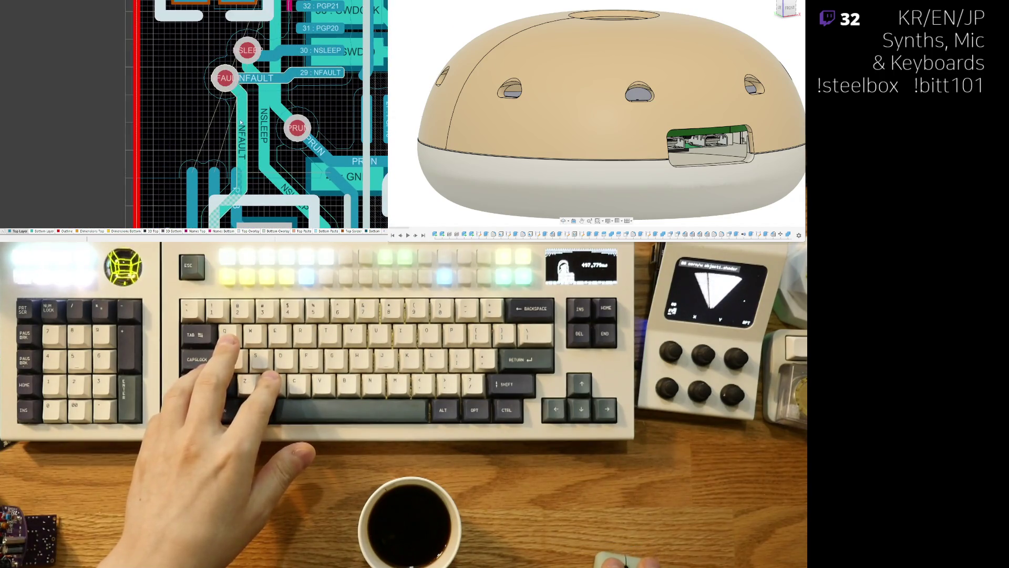
pyautogui.moveTo(241, 122)
pyautogui.mouseDown()
pyautogui.moveTo(225, 124)
pyautogui.moveTo(247, 128)
pyautogui.mouseUp()
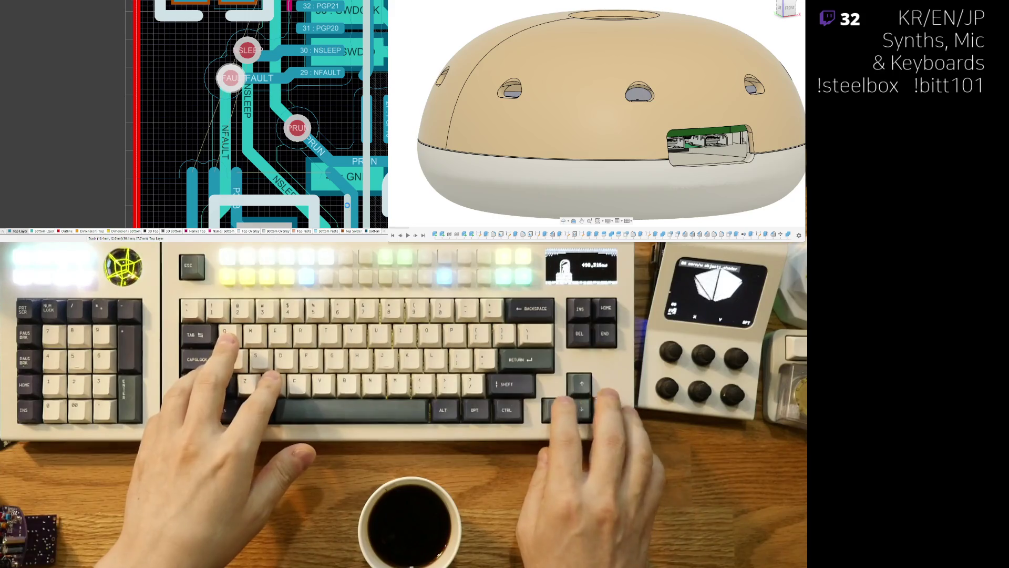
pyautogui.press('Left')
pyautogui.press('Left')
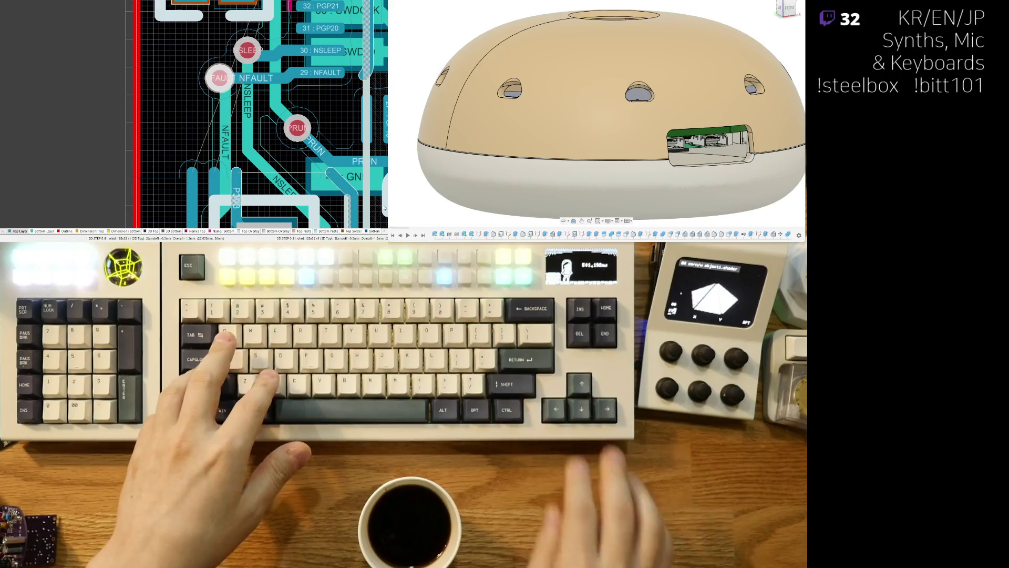
# Step: Check the new spacing in 3D, return to 2D and clear the net highlight
pyautogui.keyDown('ctrl'); pyautogui.scroll(-3, 149, 140); pyautogui.keyUp('ctrl')
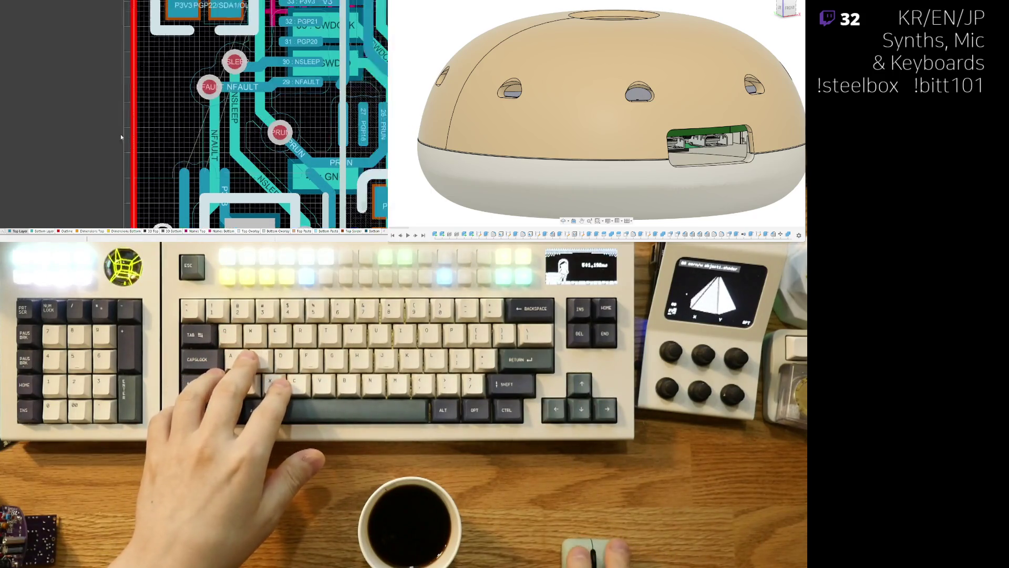
pyautogui.press('3')
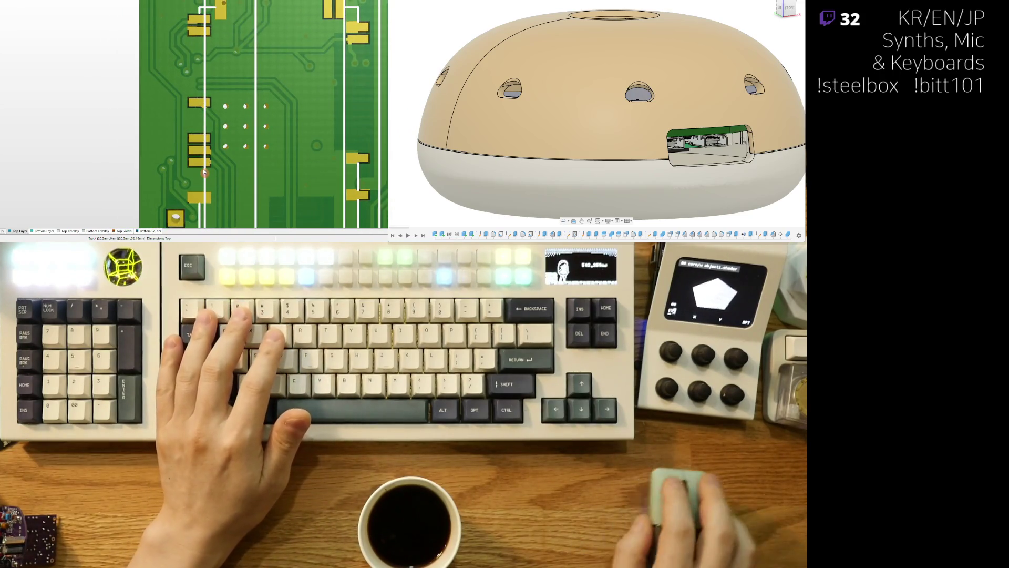
pyautogui.moveTo(173, 110); pyautogui.dragTo(199, 208, button='right')
pyautogui.scroll(-3, 162, 93)
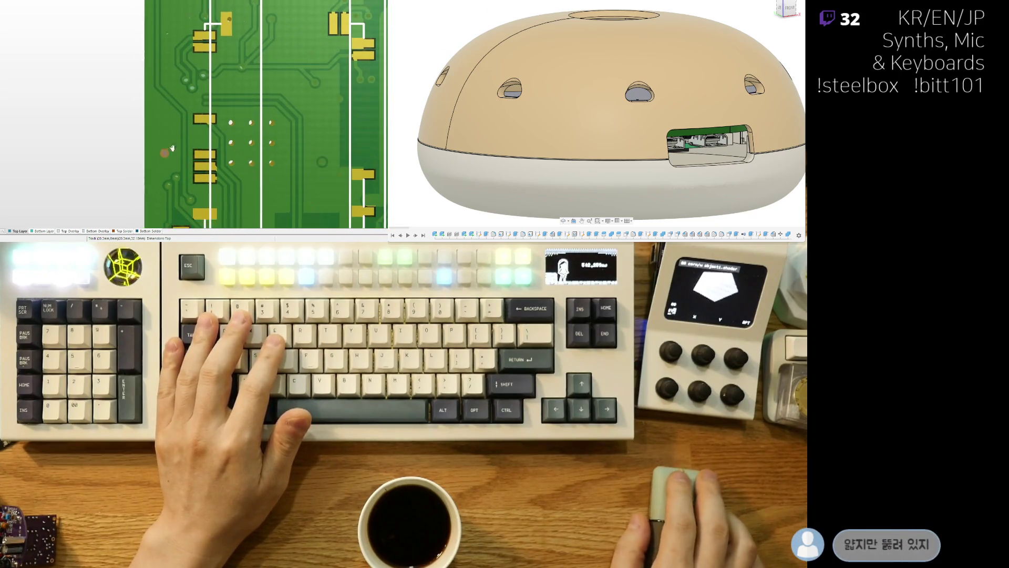
pyautogui.press('2')
pyautogui.keyDown('ctrl'); pyautogui.scroll(3, 170, 100); pyautogui.keyUp('ctrl')
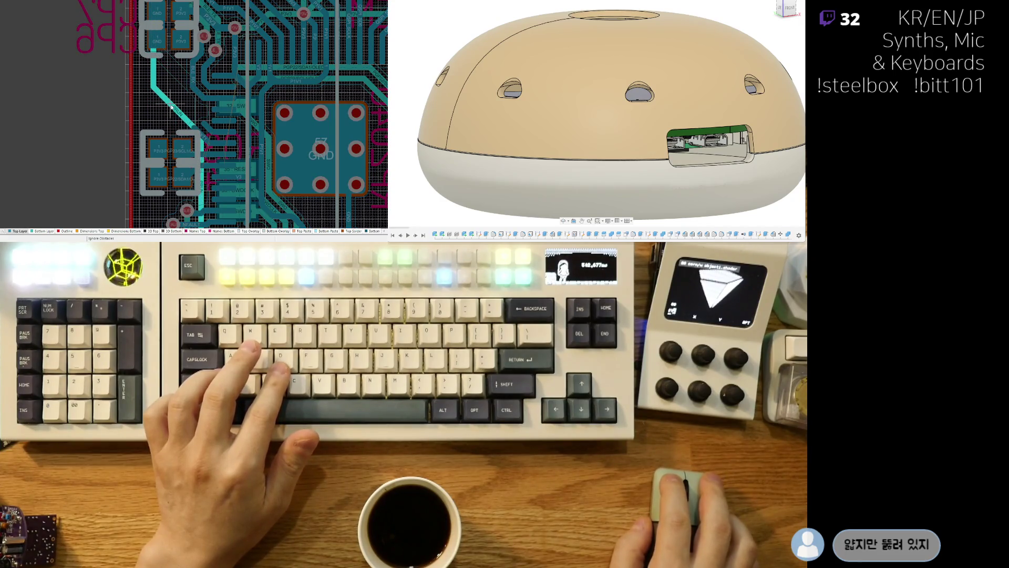
pyautogui.press('Escape')
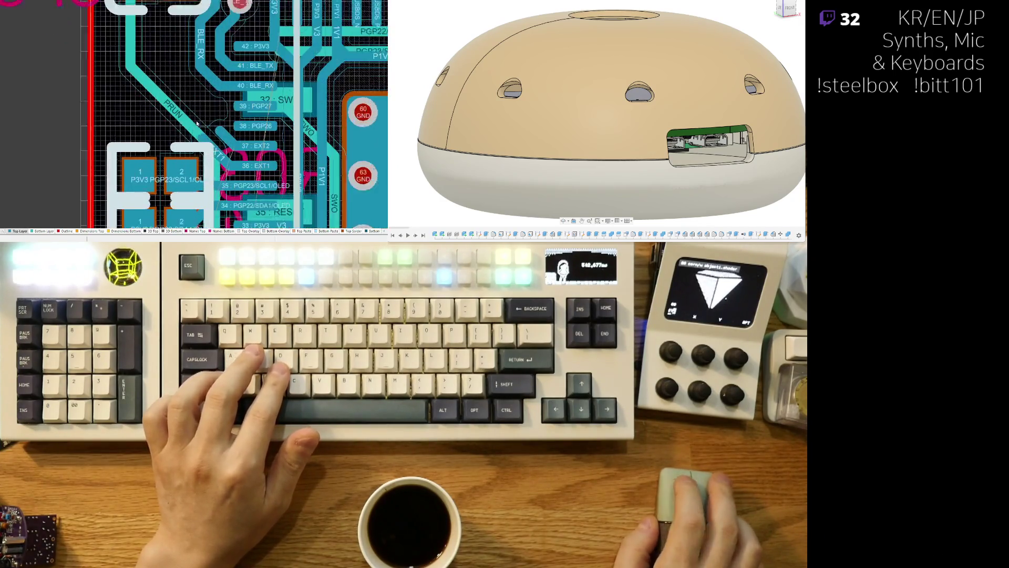
# Step: Route an EXT2 track ending in a via, then cancel the stray PGP27 route
pyautogui.keyDown('ctrl'); pyautogui.scroll(3, 183, 113); pyautogui.keyUp('ctrl')
pyautogui.click(213, 131)
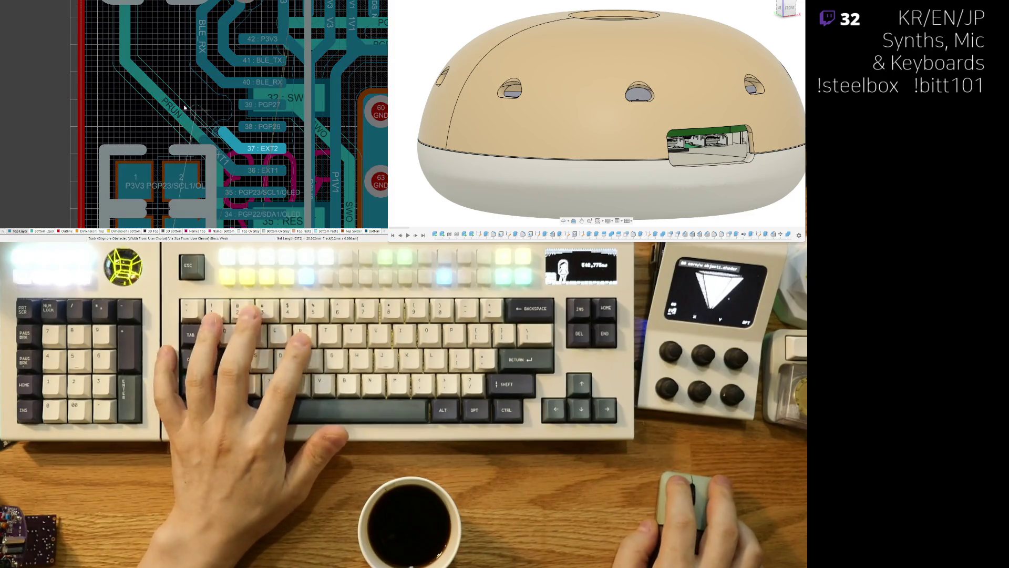
pyautogui.click(126, 100)
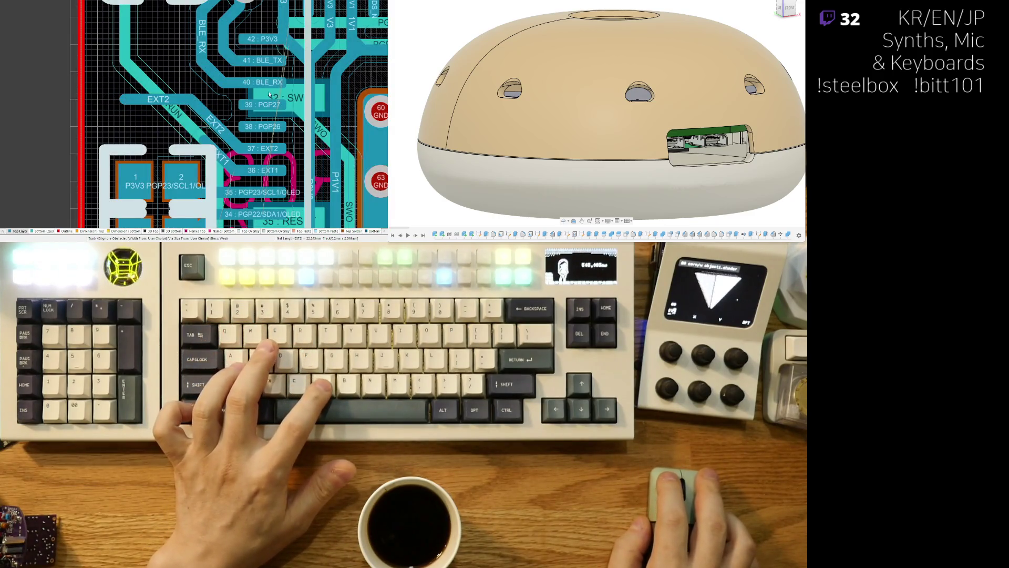
pyautogui.click(113, 105)
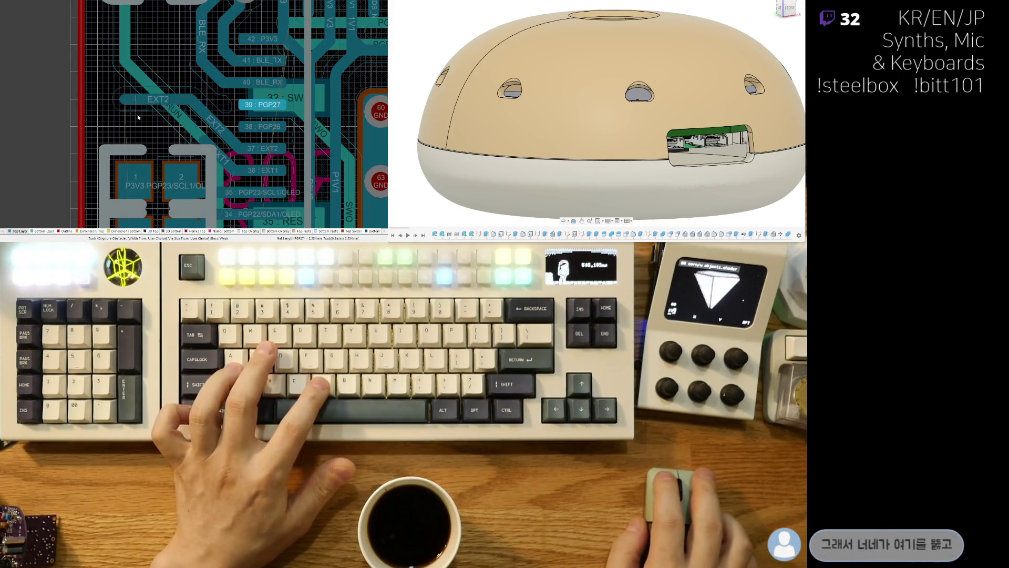
pyautogui.rightClick(120, 101)
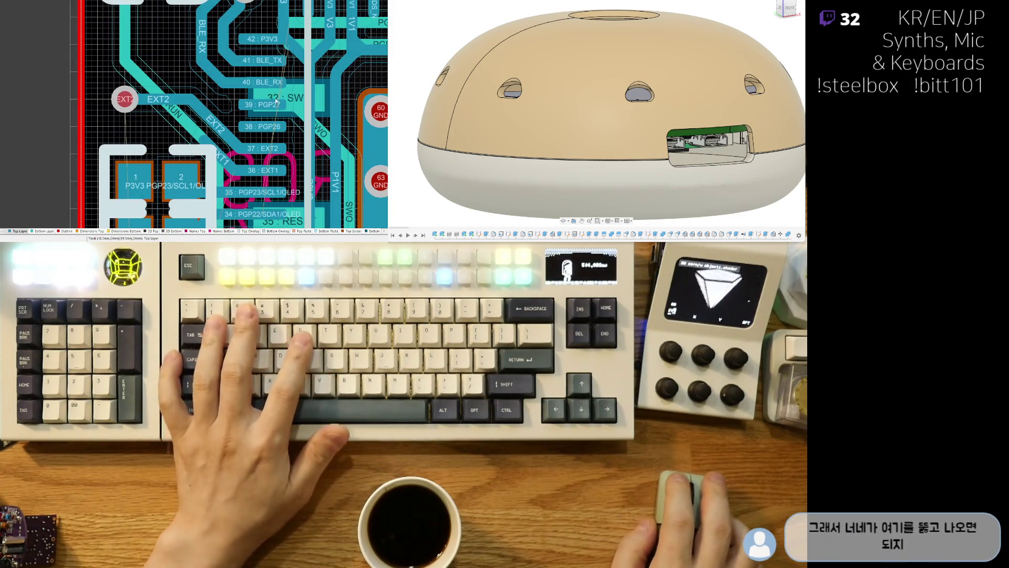
# Step: Route the EXT1 trace out from pad 36 toward its label
pyautogui.click(166, 119)
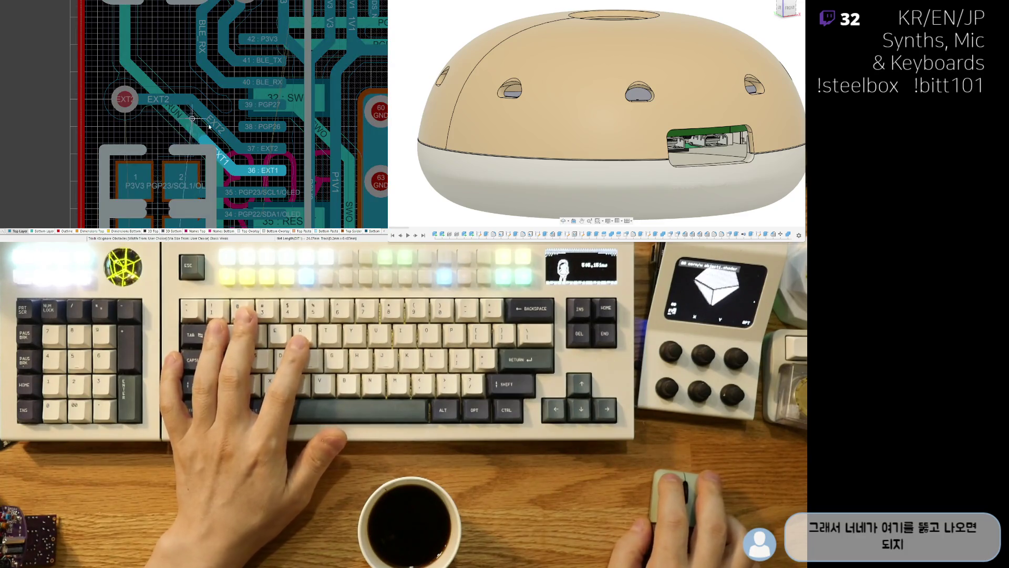
pyautogui.click(146, 127)
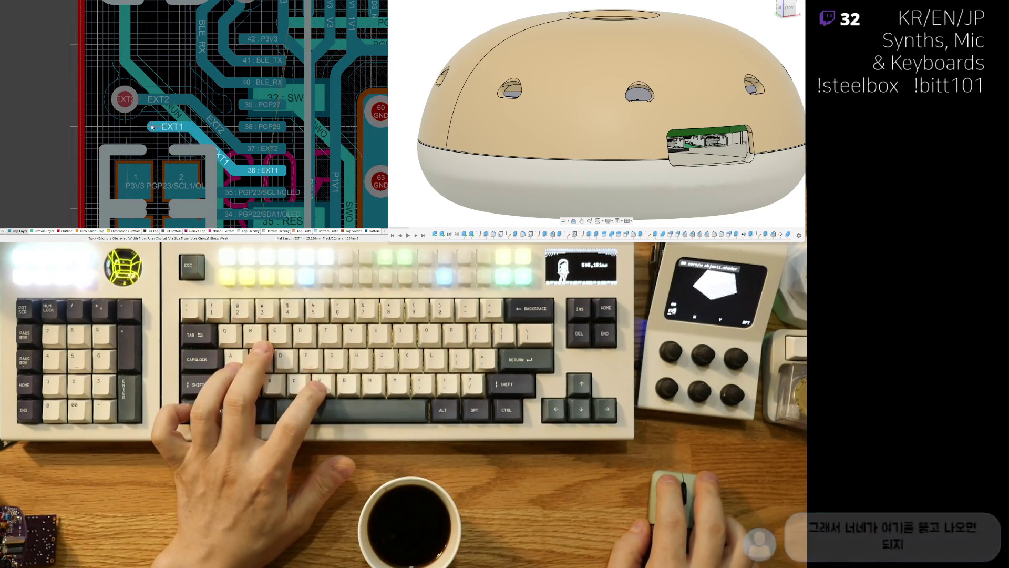
pyautogui.rightClick(205, 120)
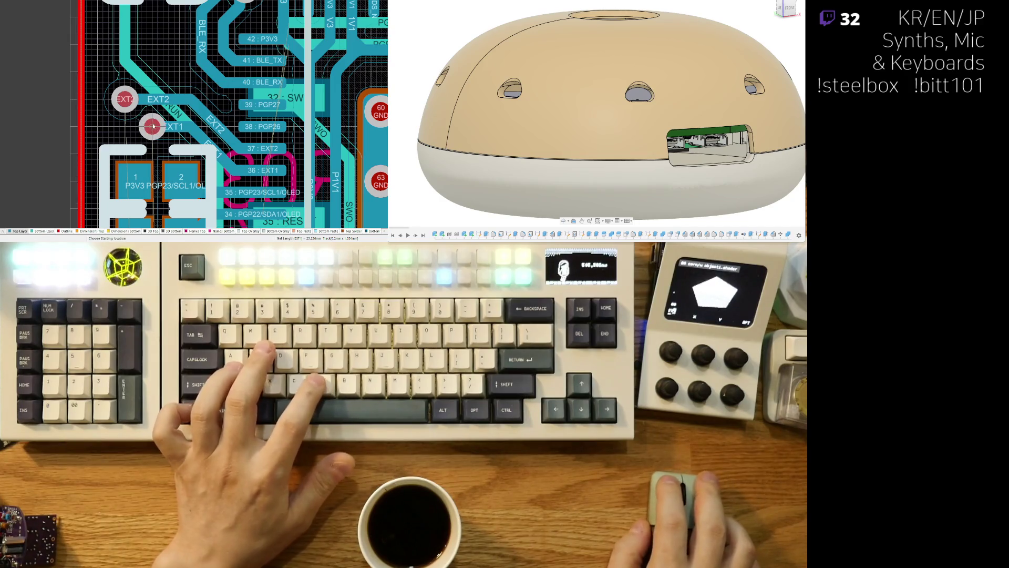
pyautogui.keyDown('ctrl'); pyautogui.scroll(-4, 142, 128); pyautogui.keyUp('ctrl')
pyautogui.keyDown('ctrl'); pyautogui.scroll(3, 160, 124); pyautogui.keyUp('ctrl')
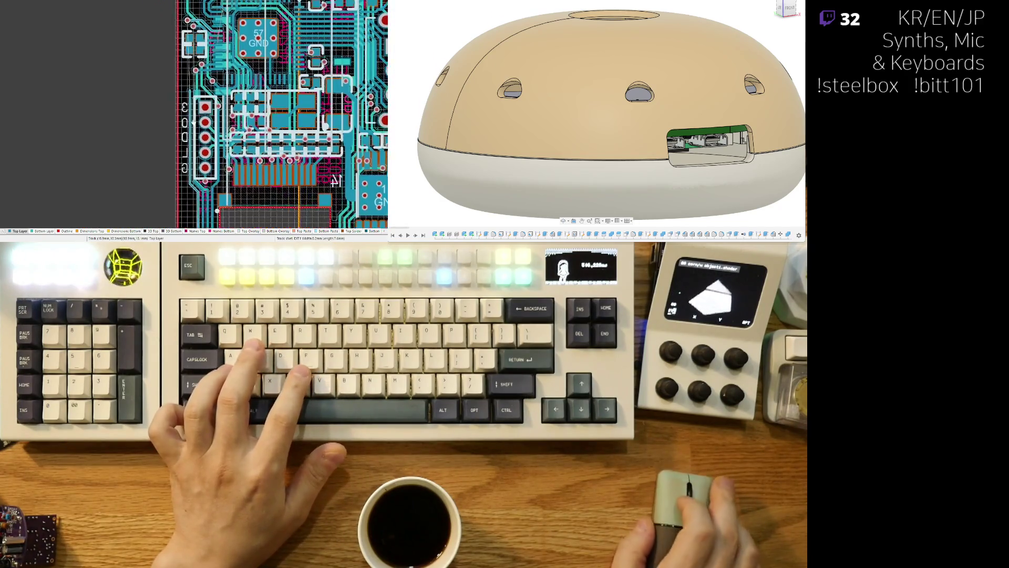
pyautogui.keyDown('ctrl'); pyautogui.scroll(2, 161, 124); pyautogui.keyUp('ctrl')
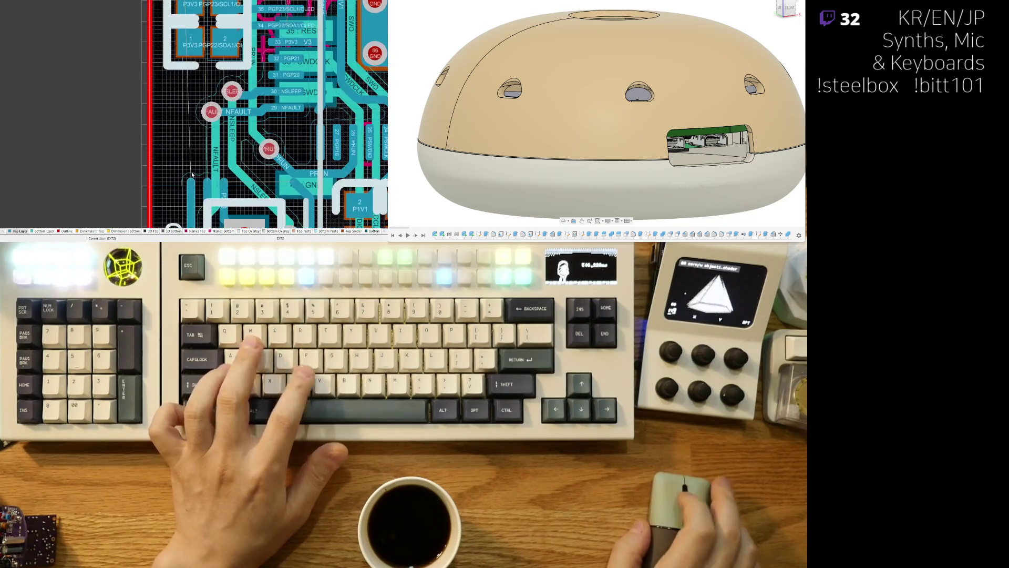
# Step: Extend the EXT2 track downward and add a short EXT1 segment beside NFAULT
pyautogui.click(187, 124)
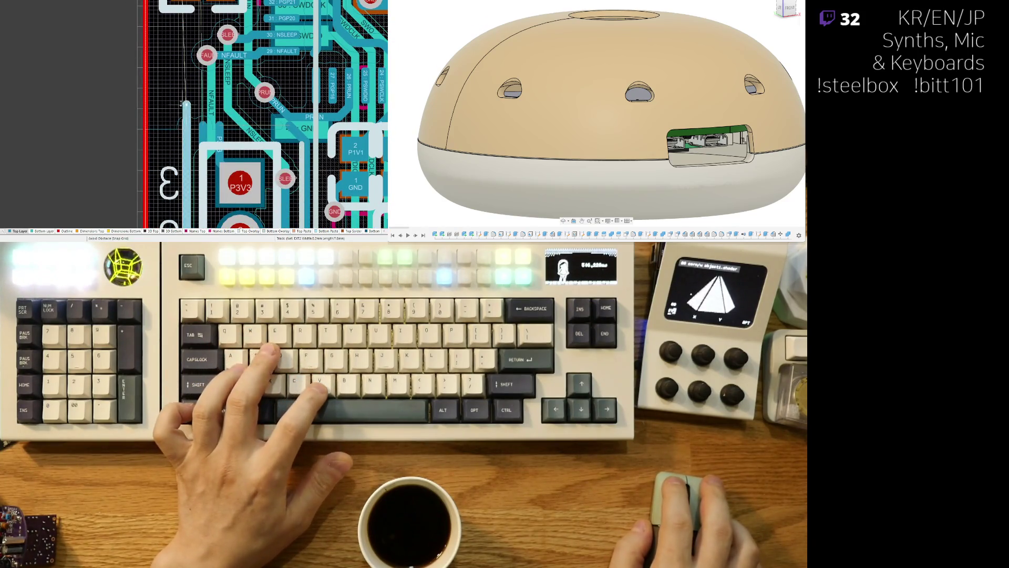
pyautogui.click(177, 108)
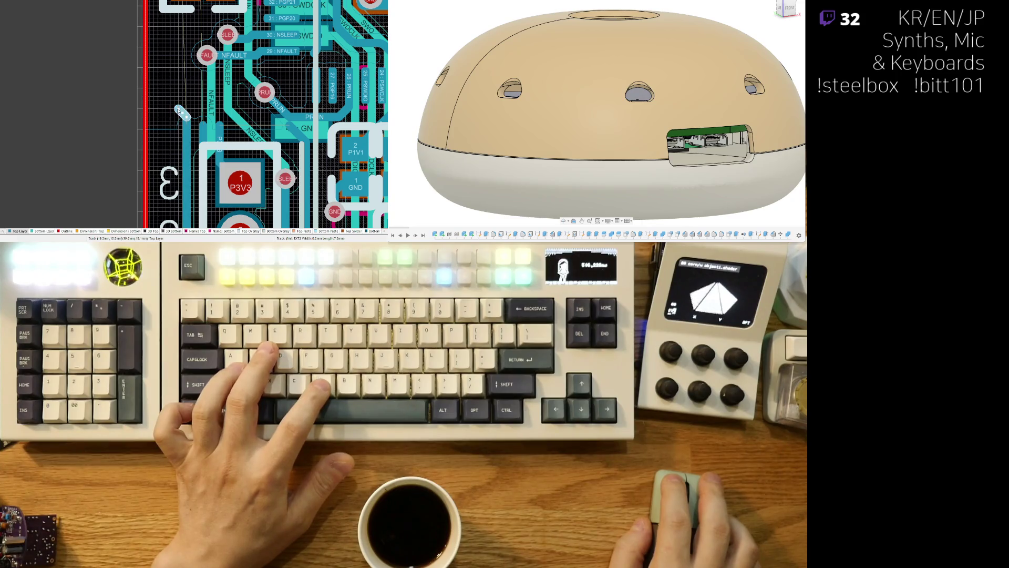
pyautogui.click(204, 124)
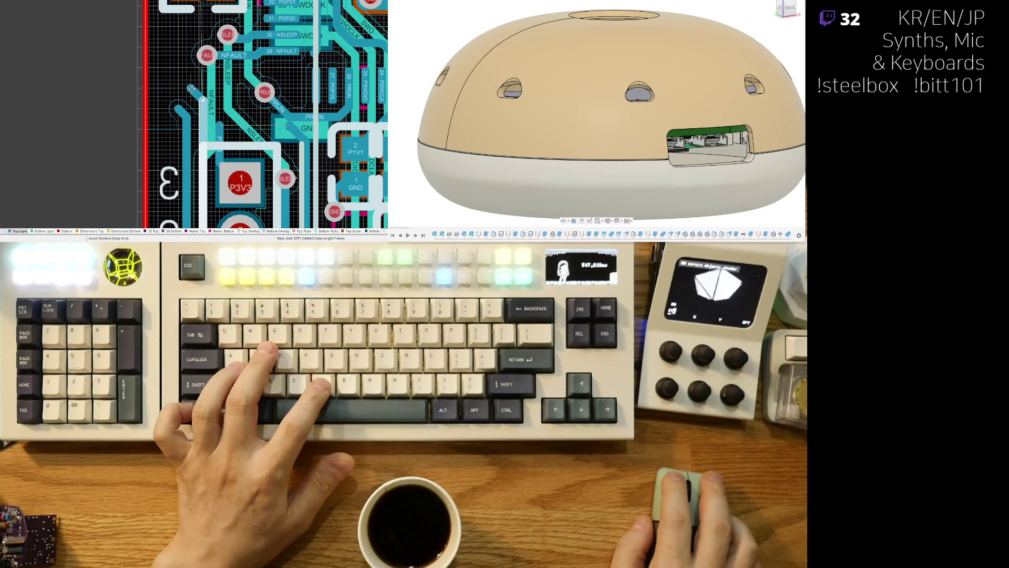
pyautogui.click(191, 89)
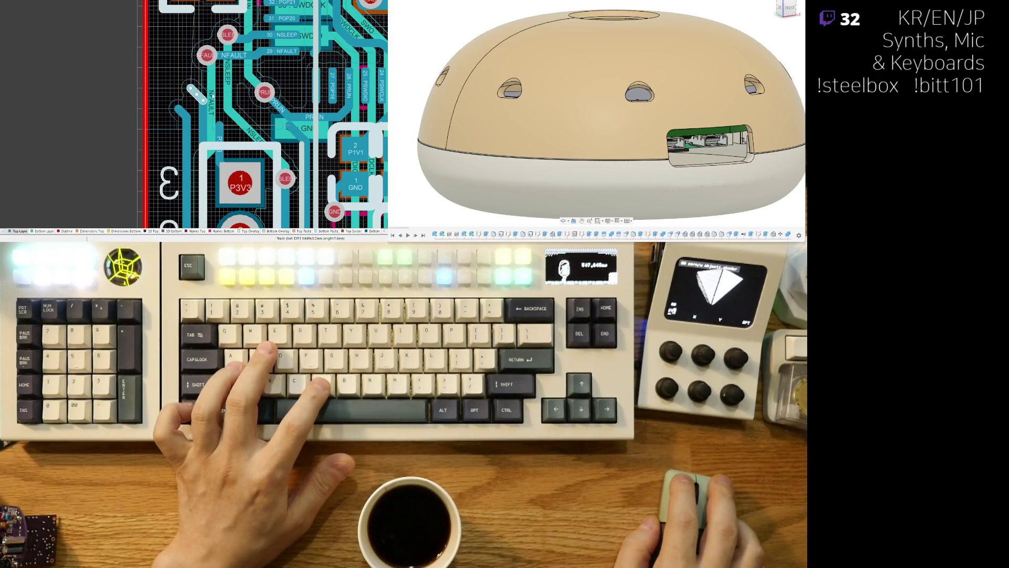
# Step: Place the EXT1 via at the end of its track using PV
pyautogui.press('p')
pyautogui.press('v')
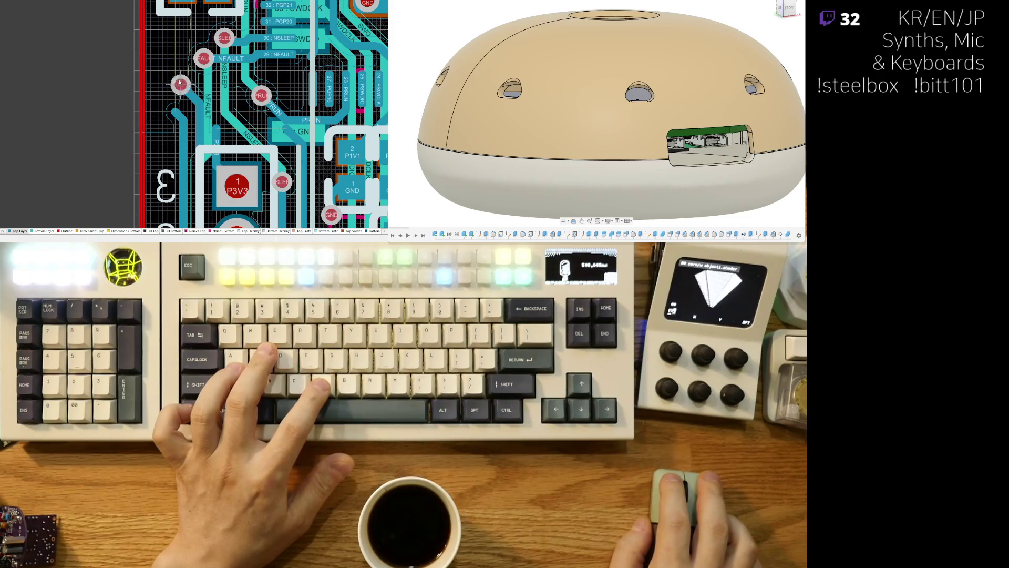
pyautogui.keyDown('ctrl'); pyautogui.scroll(2, 186, 93); pyautogui.keyUp('ctrl')
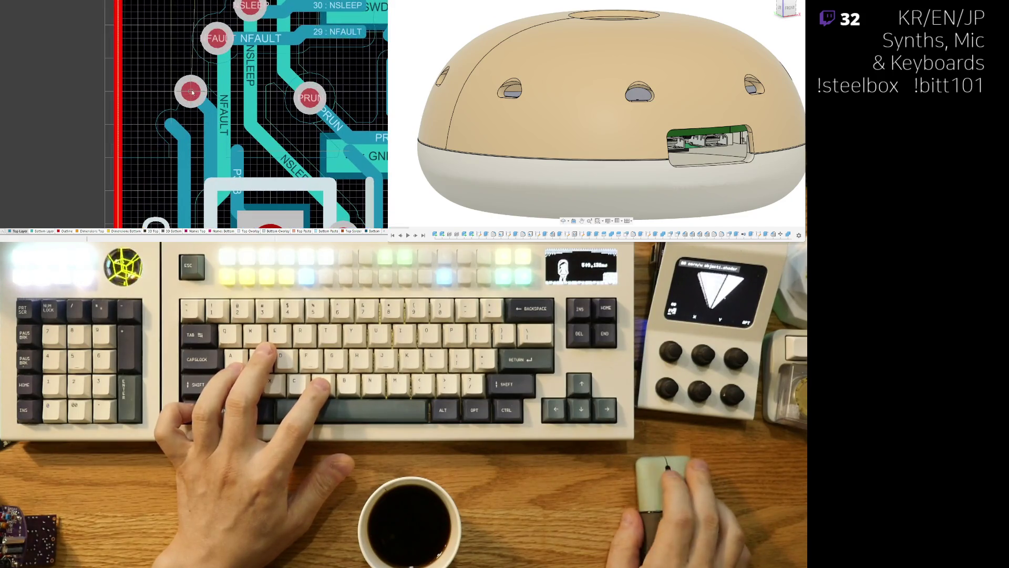
pyautogui.click(190, 92)
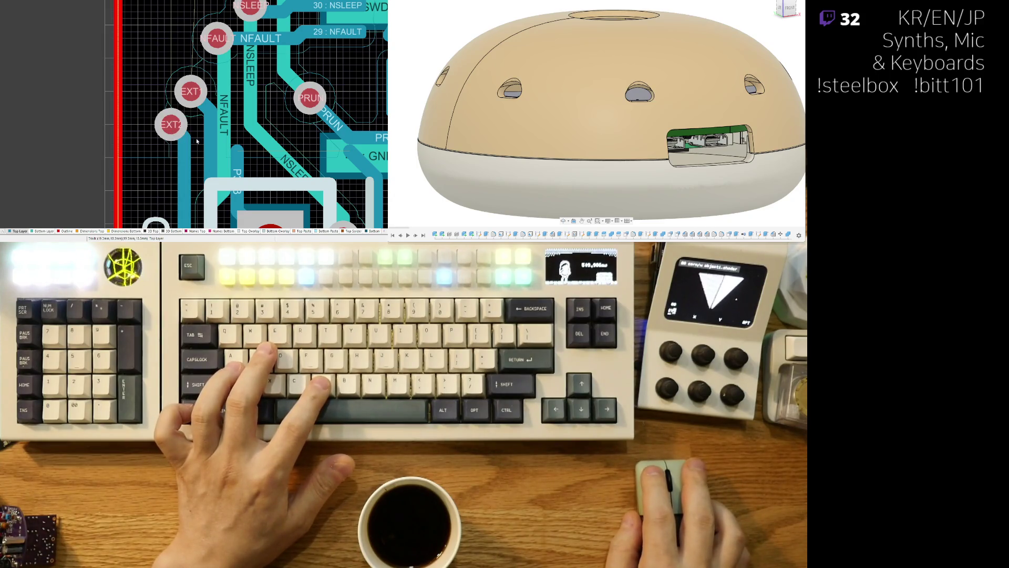
pyautogui.keyDown('ctrl'); pyautogui.scroll(-4, 258, 101); pyautogui.keyUp('ctrl')
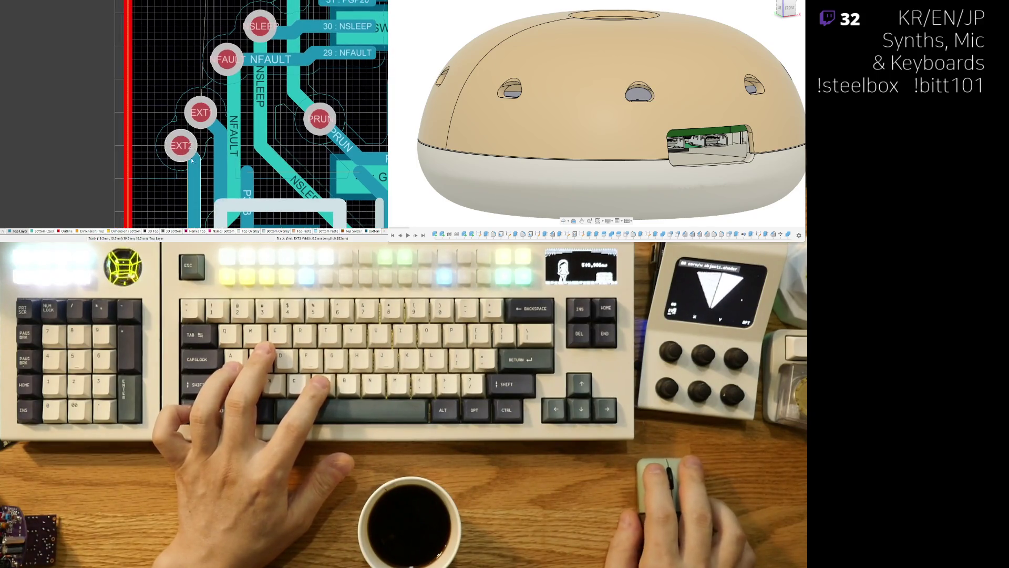
pyautogui.scroll(-5, 274, 81)
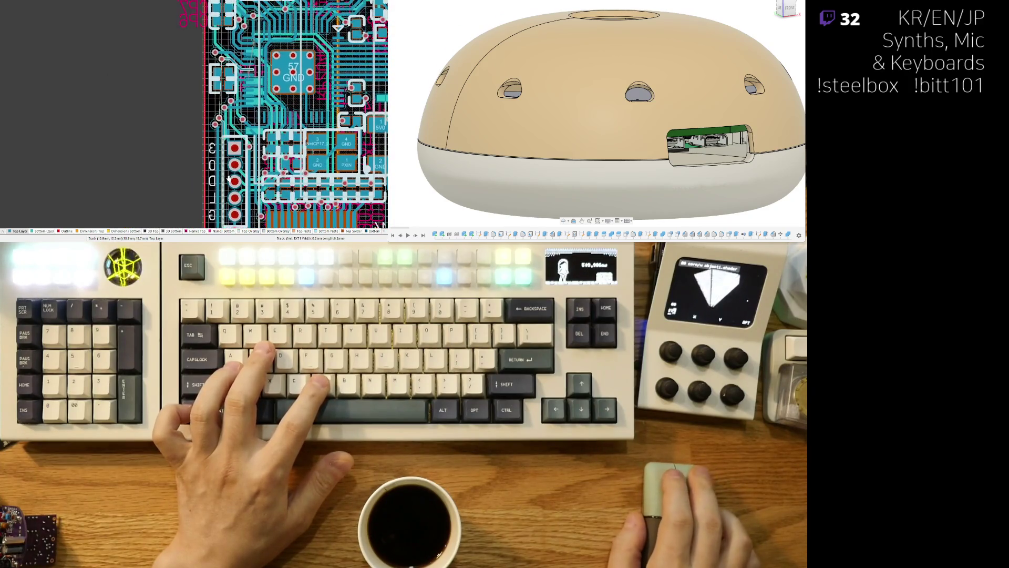
# Step: Try routing from the EXT2, EXT1, NSLEEP and GND nets, cancelling each attempt
pyautogui.keyDown('ctrl'); pyautogui.scroll(6, 222, 108); pyautogui.keyUp('ctrl')
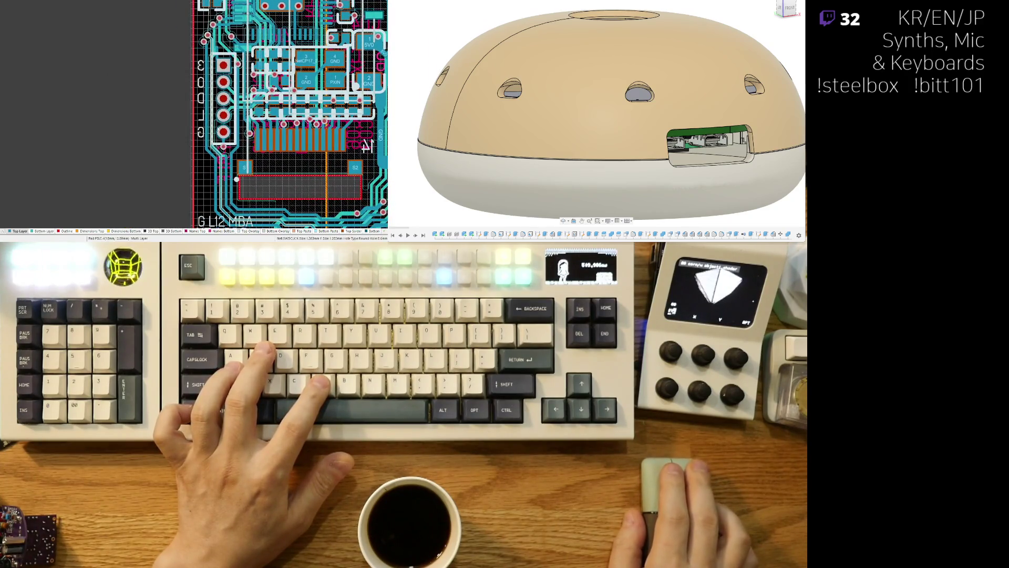
pyautogui.press('p')
pyautogui.press('v')
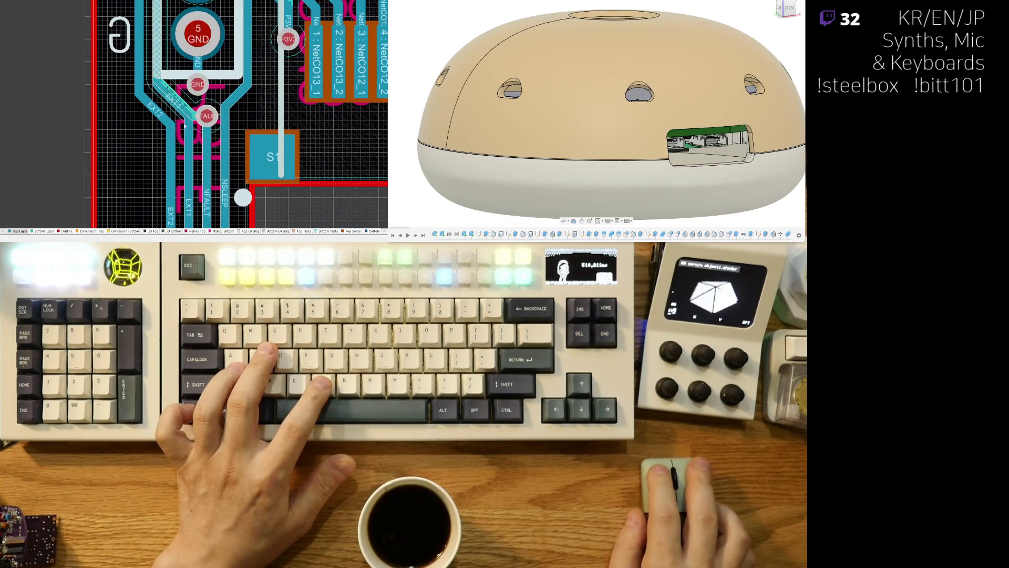
pyautogui.click(158, 127)
pyautogui.press('Escape')
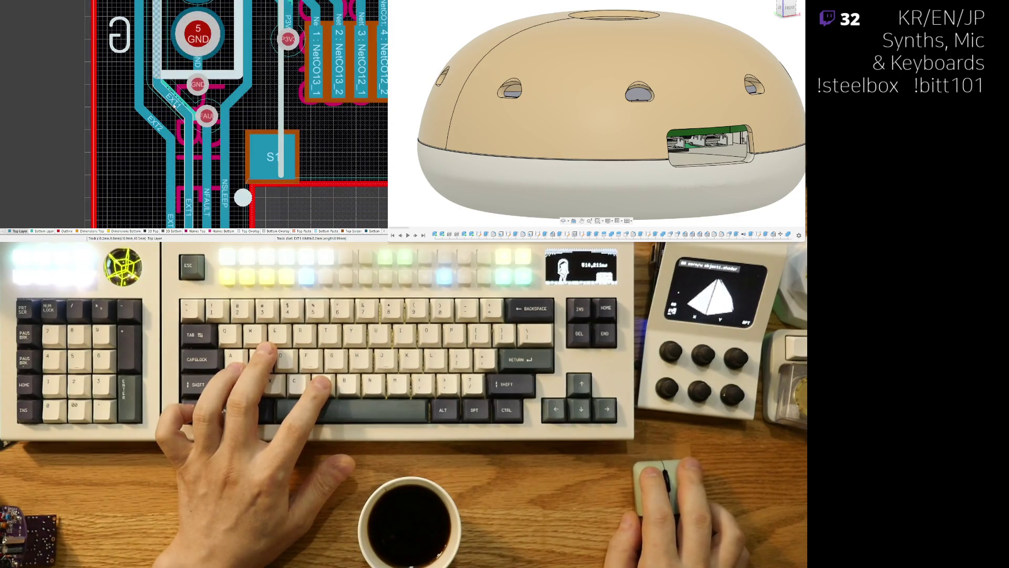
pyautogui.click(158, 104)
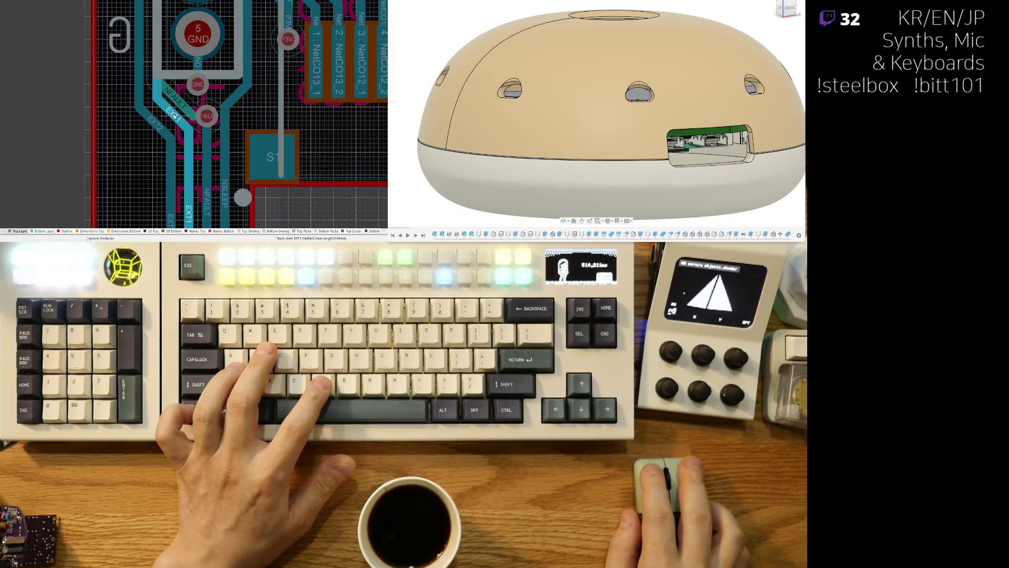
pyautogui.rightClick(174, 117)
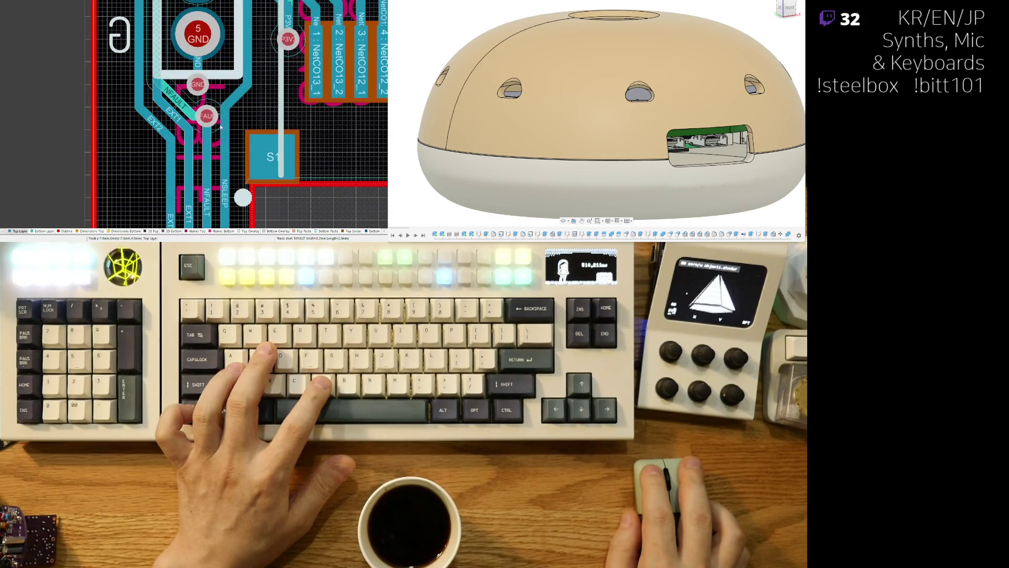
pyautogui.click(237, 101)
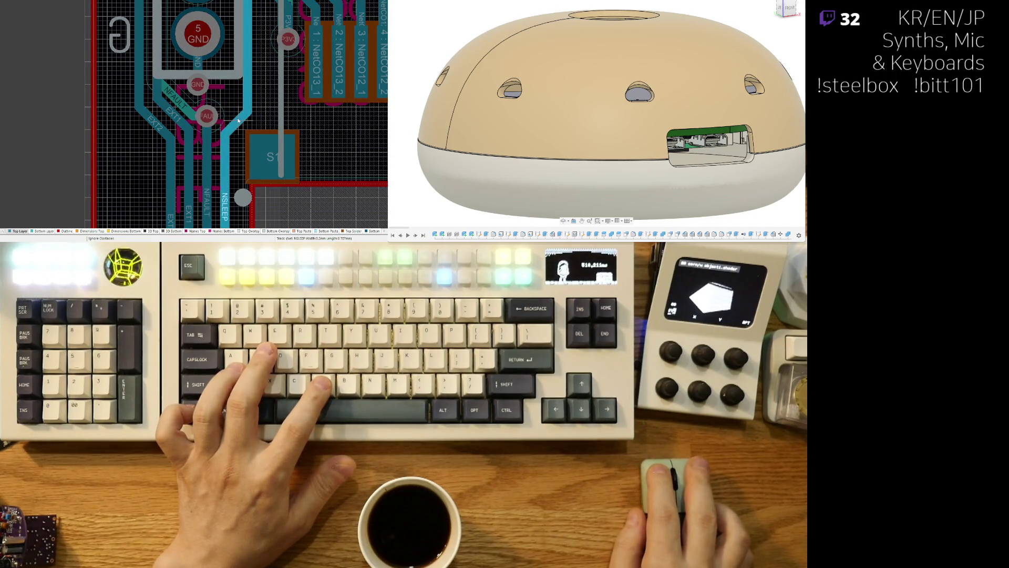
pyautogui.rightClick(239, 118)
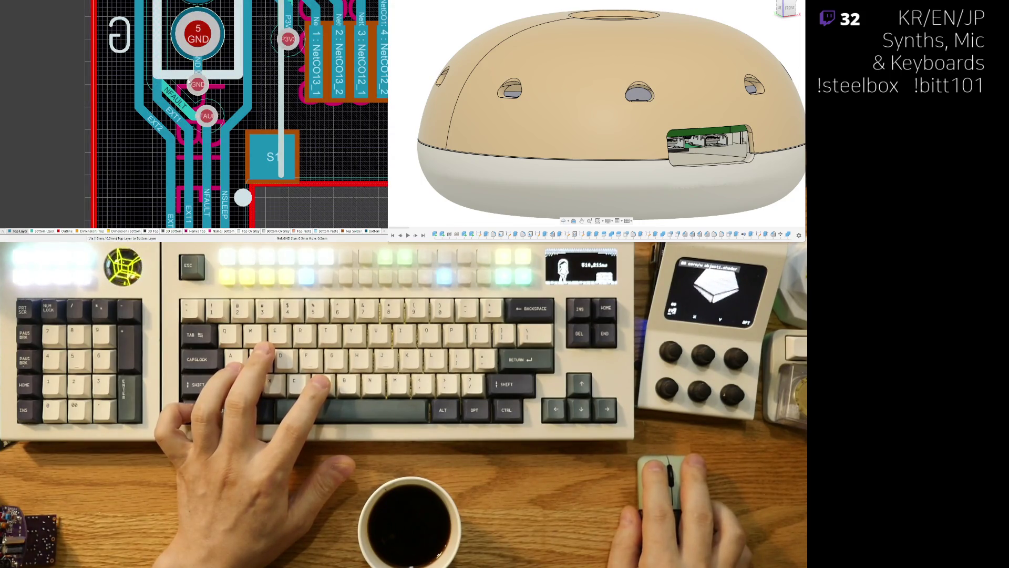
pyautogui.click(199, 83)
pyautogui.rightClick(199, 76)
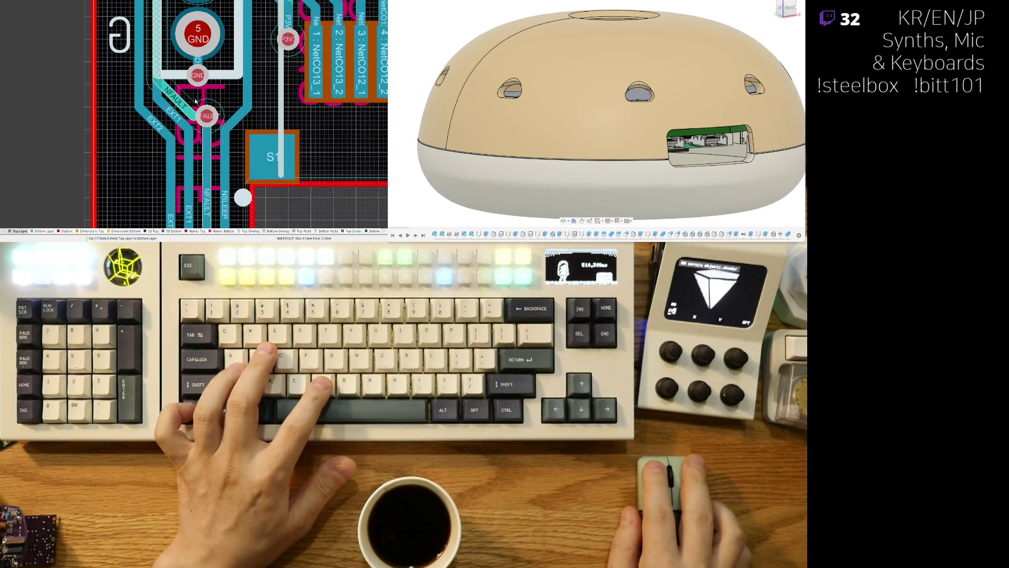
# Step: Move the FAULT via upward and reposition the diagonal NFAULT segment into it
pyautogui.moveTo(207, 116); pyautogui.dragTo(206, 107)
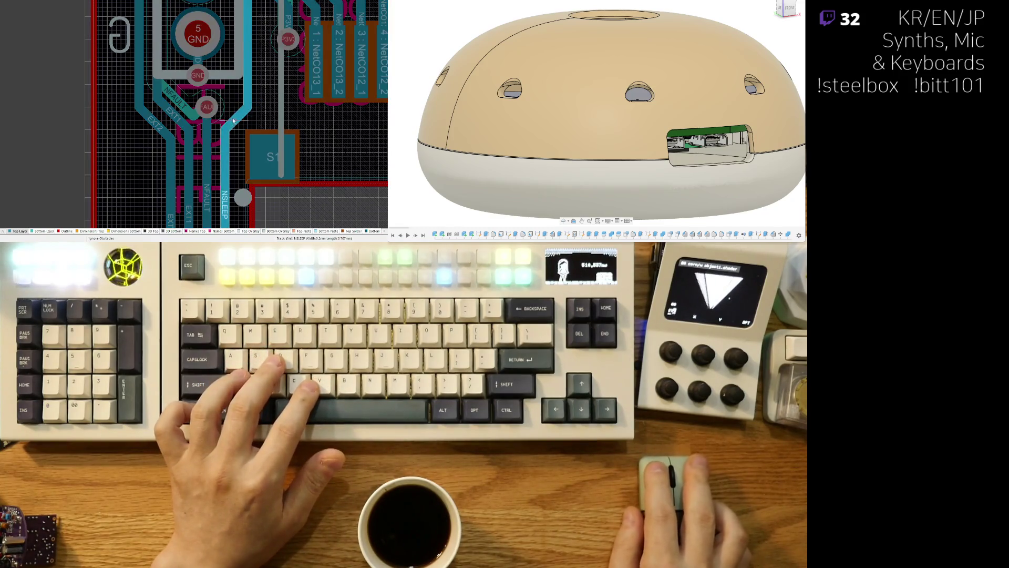
pyautogui.click(233, 121)
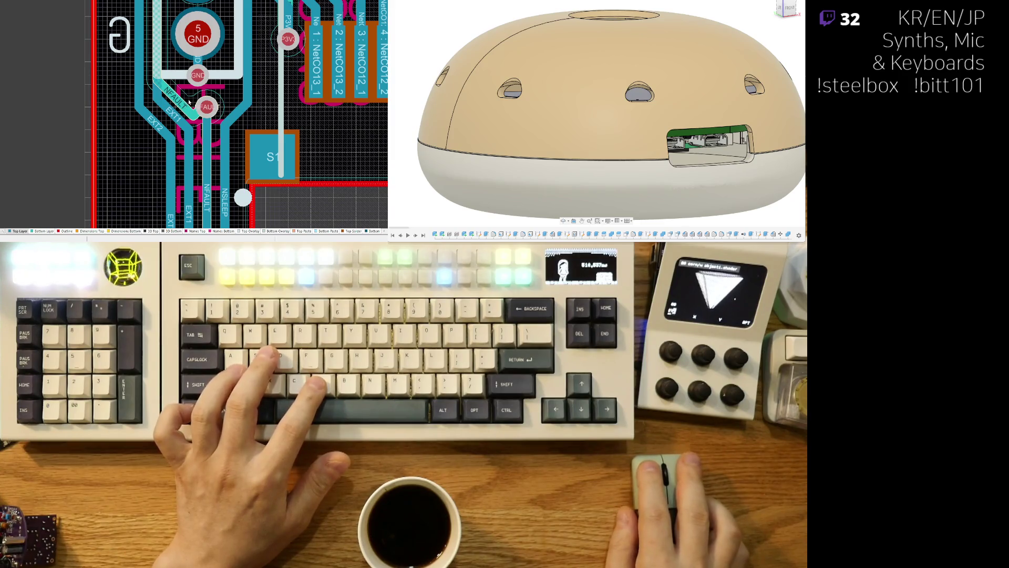
pyautogui.moveTo(156, 94); pyautogui.dragTo(189, 96)
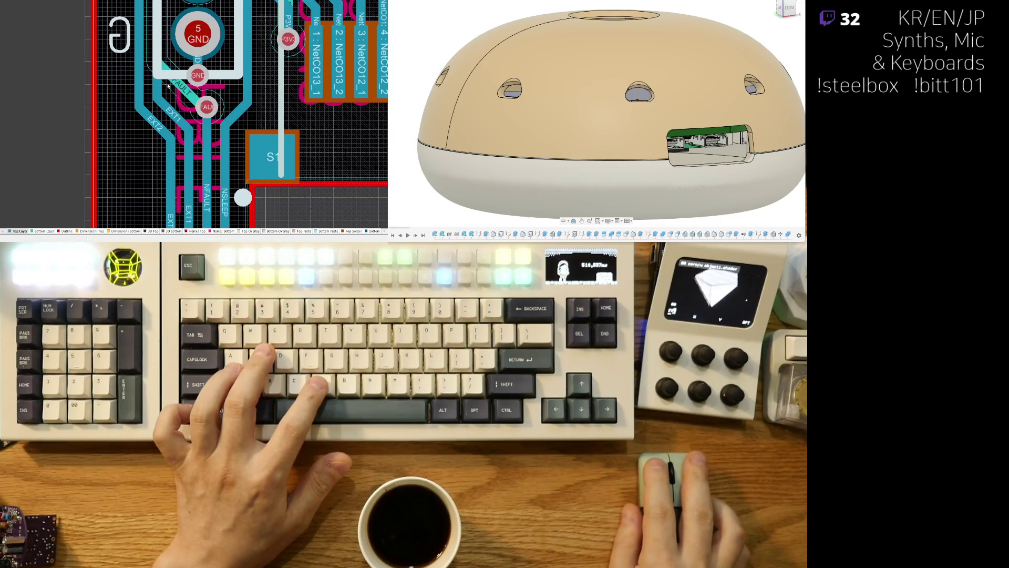
pyautogui.moveTo(160, 72); pyautogui.dragTo(166, 94)
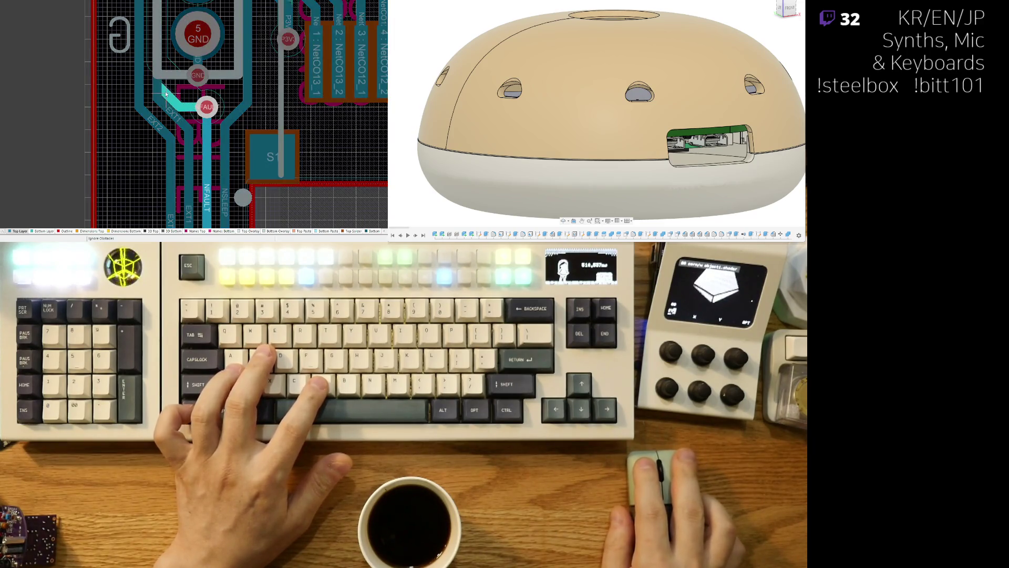